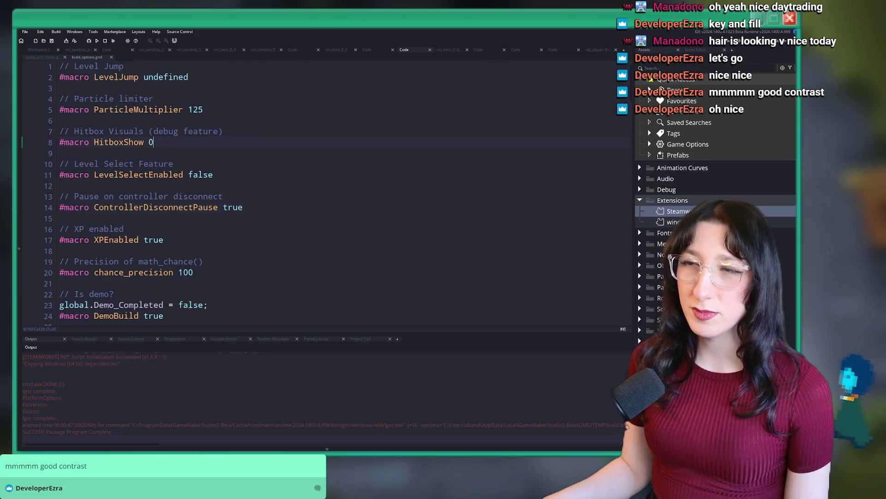
Review the build_options.gml diff among the uncommitted changes in GitHub Desktop
key("alt+Tab")
key("ctrl+t")
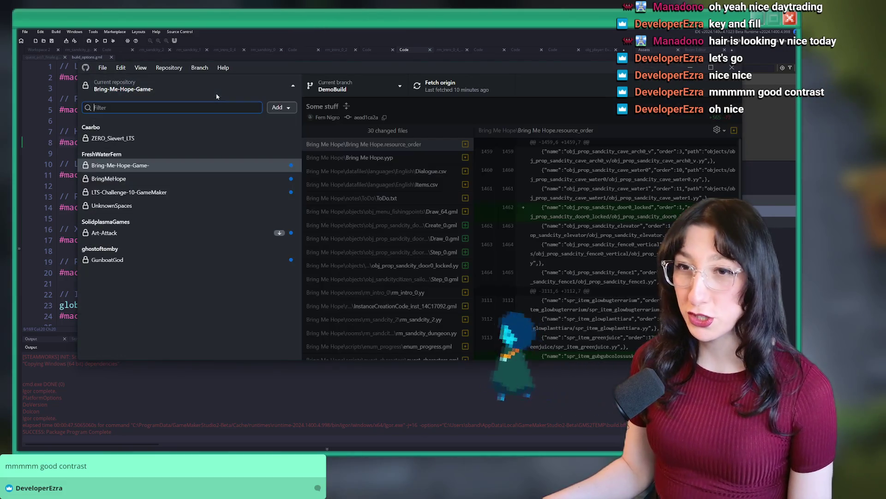
key("Escape")
left_click(128, 104)
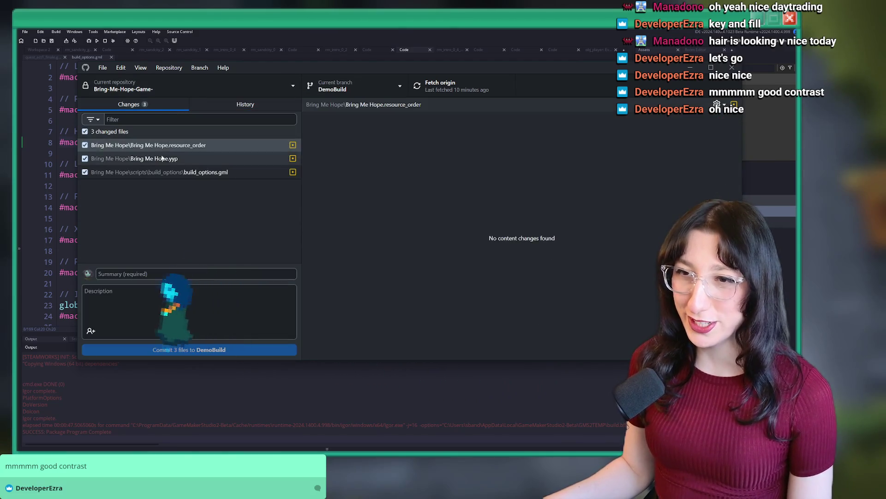
left_click(167, 171)
Commit the three files to DemoBuild with the summary 'Demo build' and push to origin
left_click(206, 274)
type("Demo build")
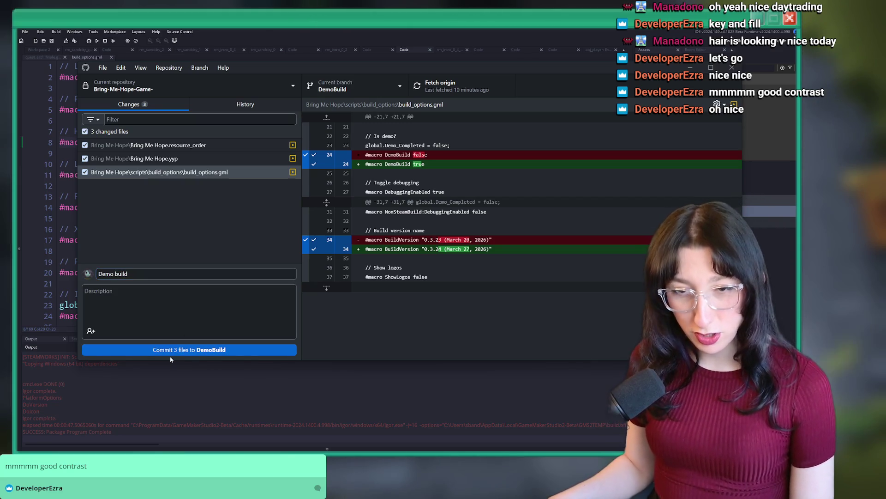
left_click(183, 350)
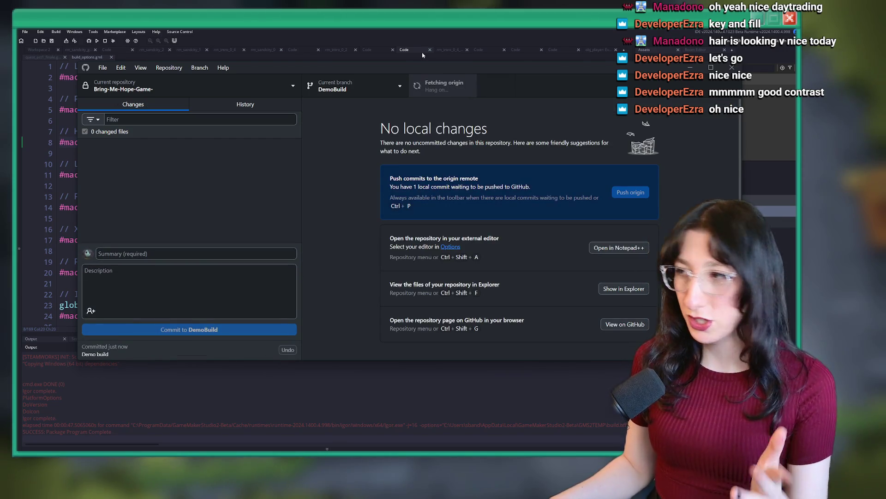
left_click(629, 193)
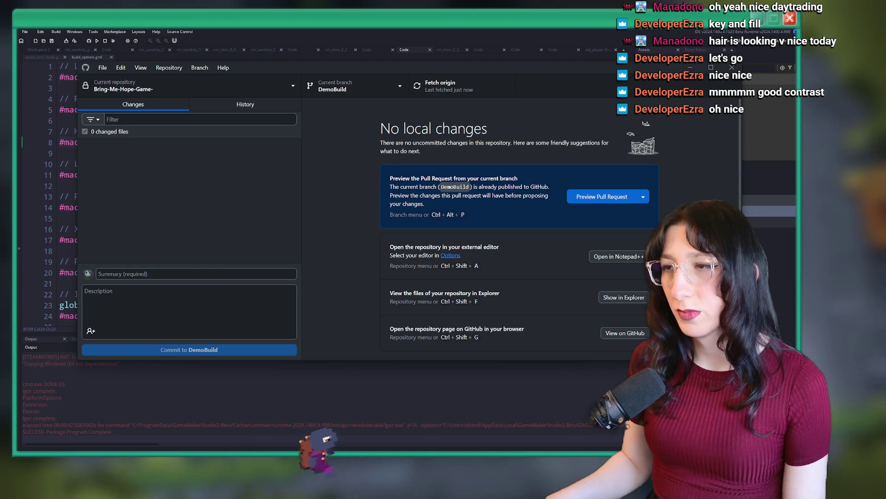
Launch Steam from the Windows start search
key("super")
type("steam")
key("Return")
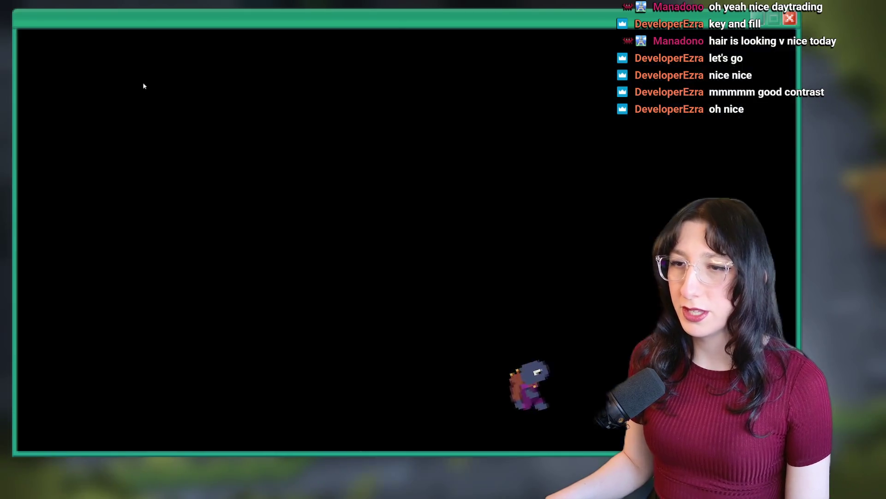
Play the Bring Me Hope demo past its title screen, try the Discord link, then quit back to GitHub Desktop
left_click(164, 152)
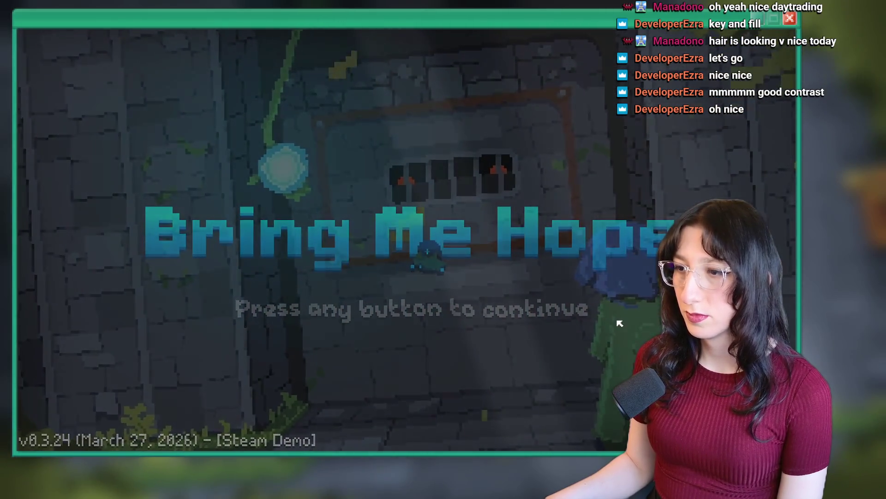
left_click(618, 316)
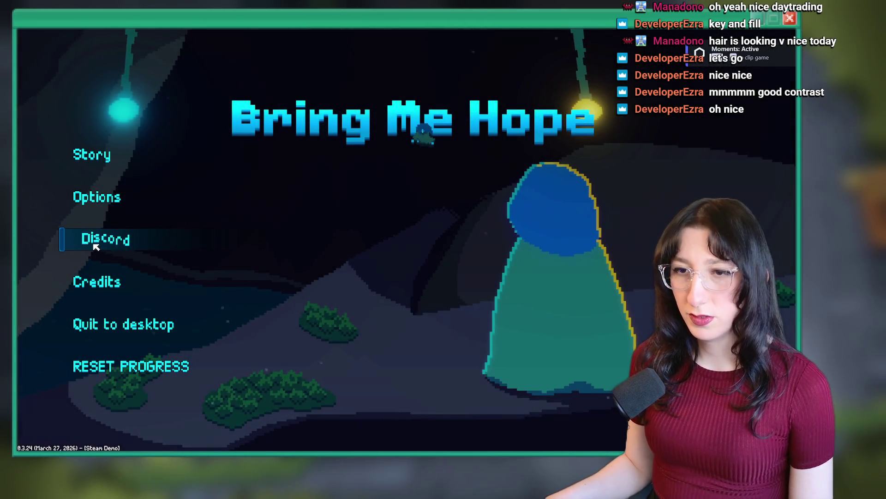
left_click(92, 241)
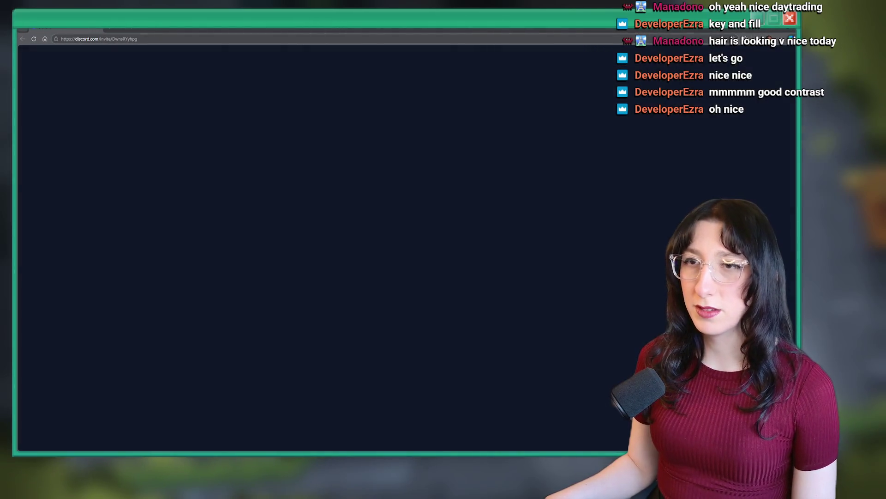
key("shift+Tab")
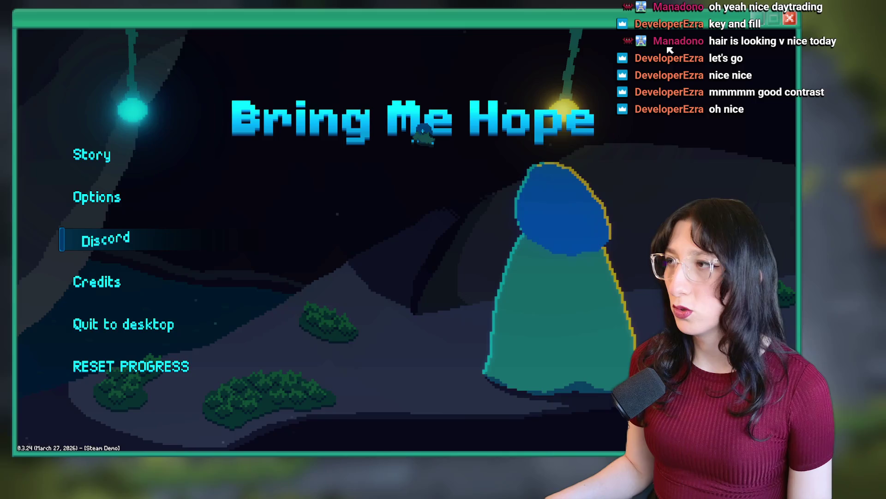
key("alt+Tab")
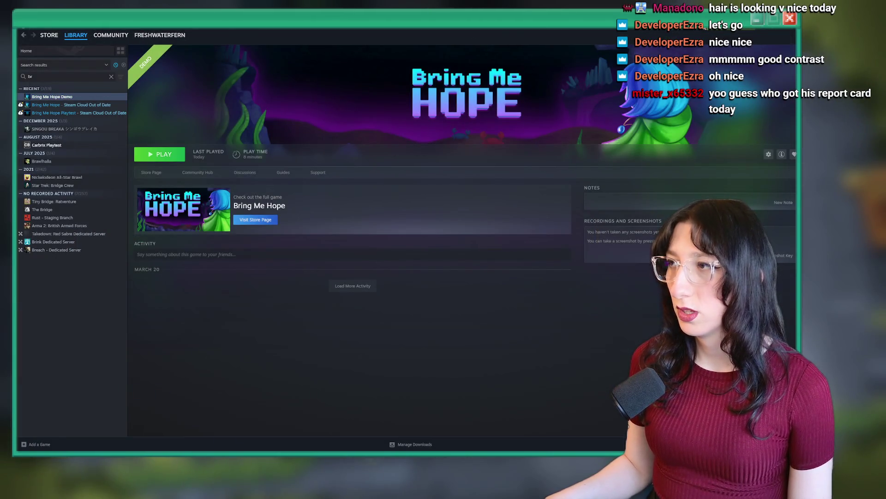
key("alt+Tab")
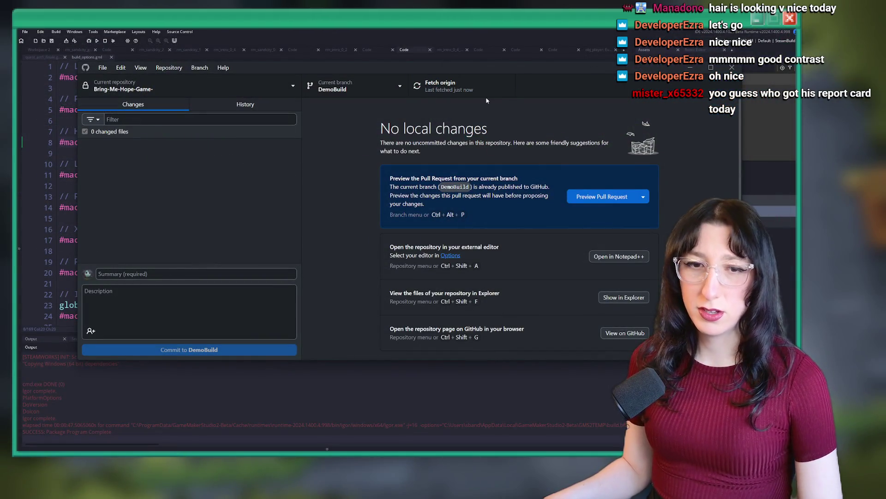
left_click(256, 82)
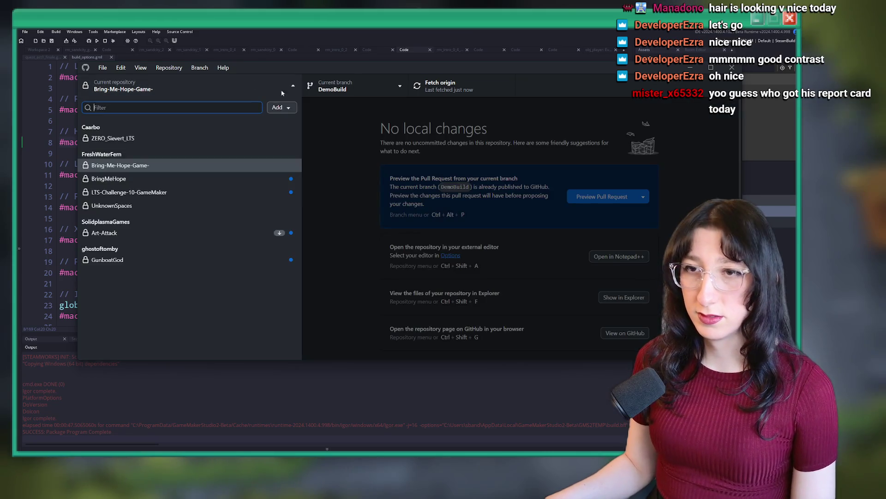
Check out the master branch of Bring-Me-Hope-Game- from the branch list
left_click(344, 87)
left_click(337, 151)
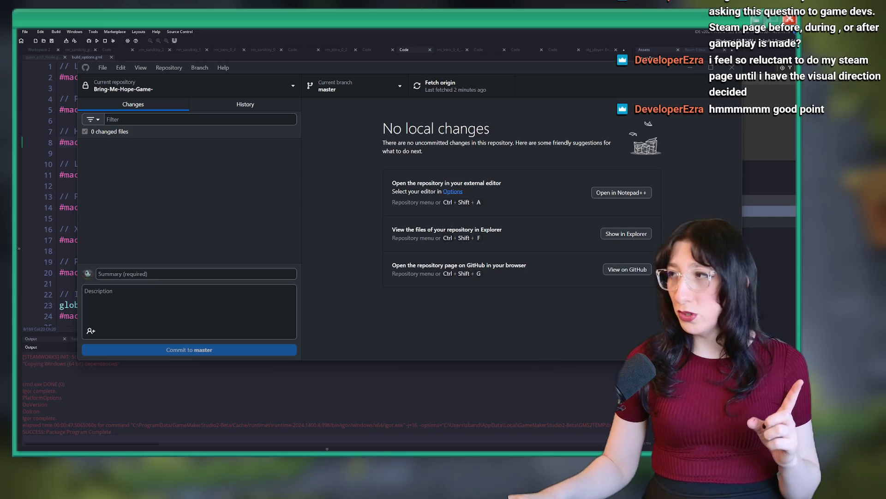
key("ctrl+shift+g")
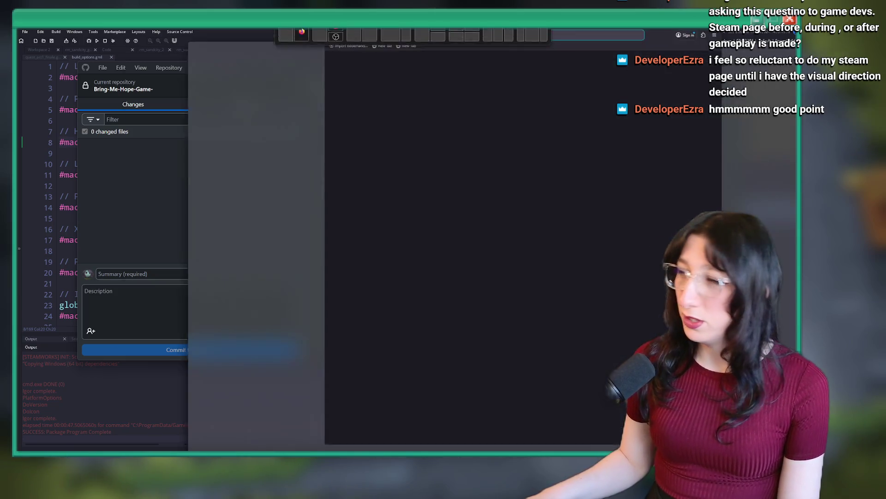
Search Google for 'project explore game' and show the image results
type("project")
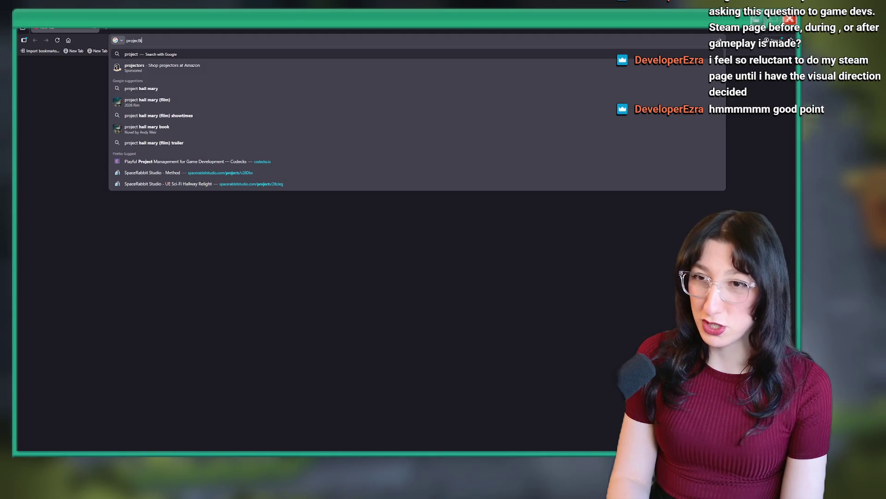
type(" explore")
key("Return")
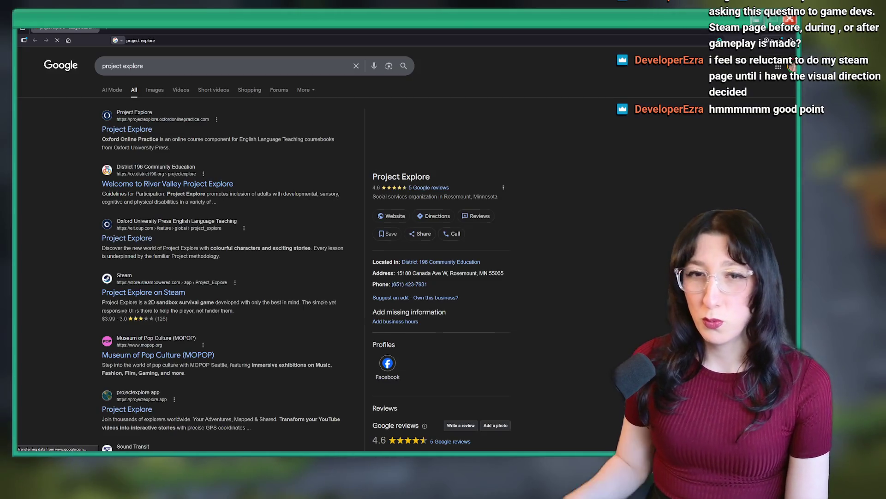
left_click(291, 72)
type("game")
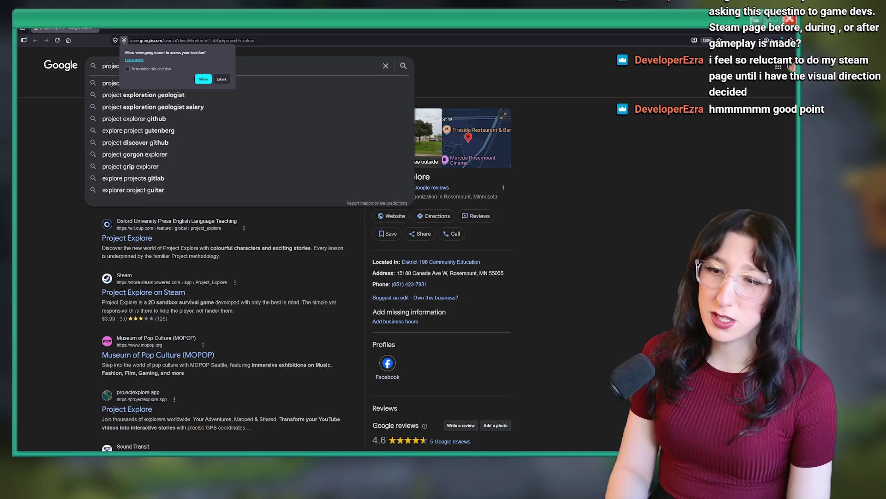
key("Return")
left_click(154, 90)
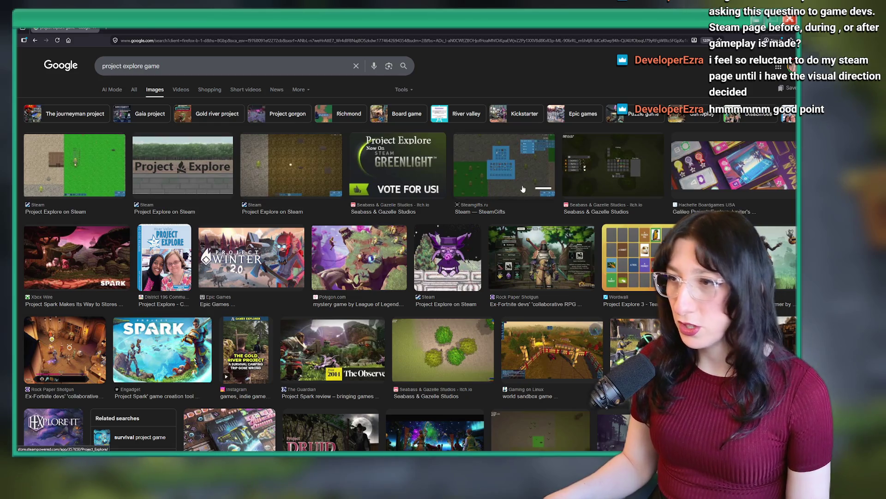
Preview the Steamgifts, Steam and Seabass & Gazelle itch.io Project Explore images
left_click(494, 147)
left_click(342, 175)
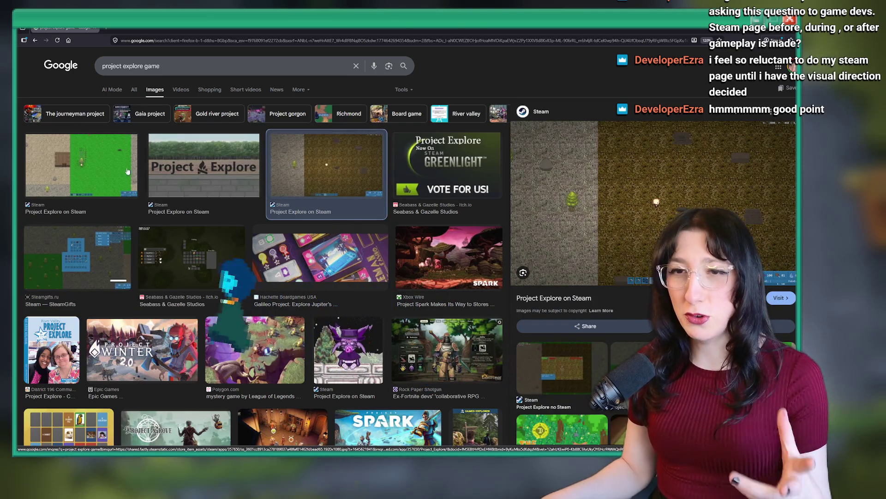
left_click(80, 166)
scroll(305, 212, "down", 3)
scroll(305, 212, "down", 10)
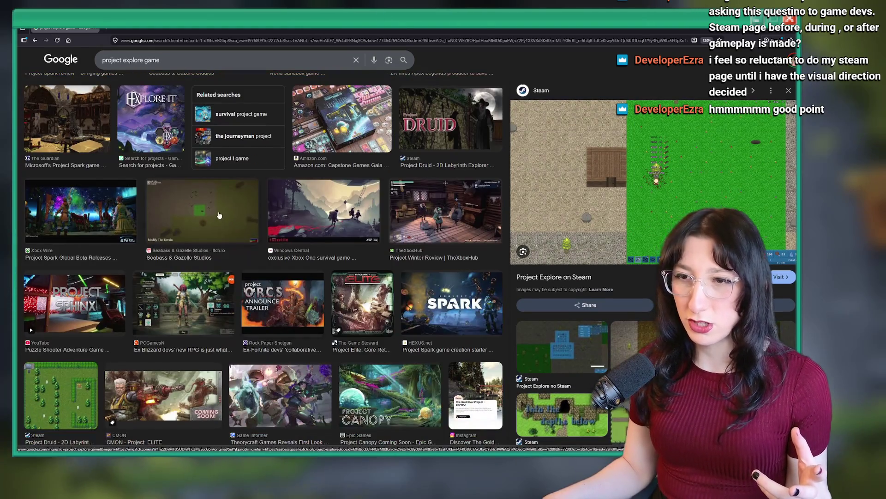
left_click(201, 210)
scroll(600, 254, "down", 2)
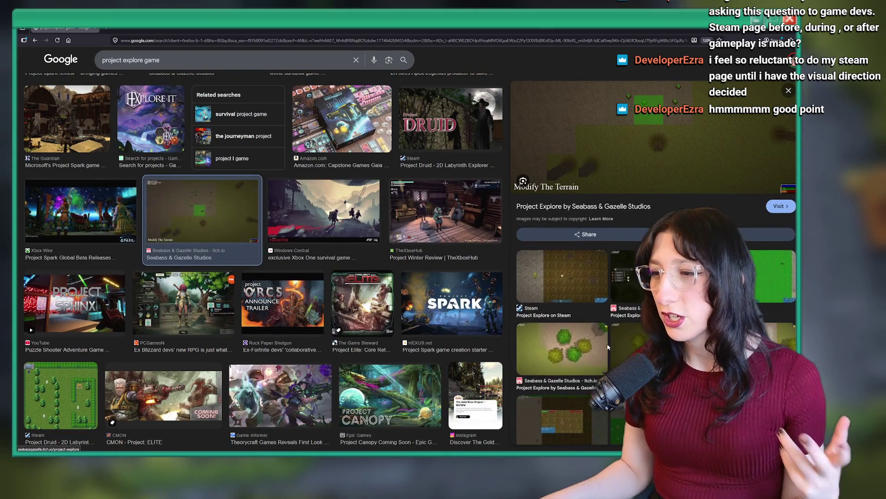
left_click(562, 337)
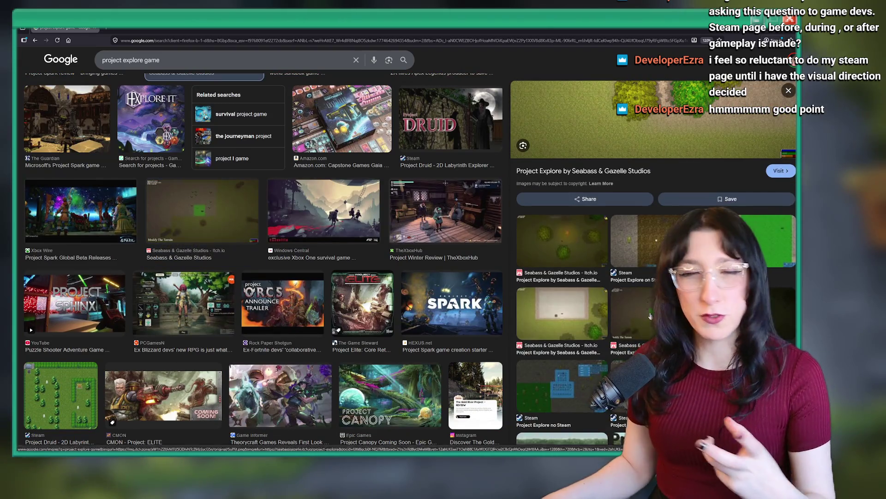
left_click(202, 211)
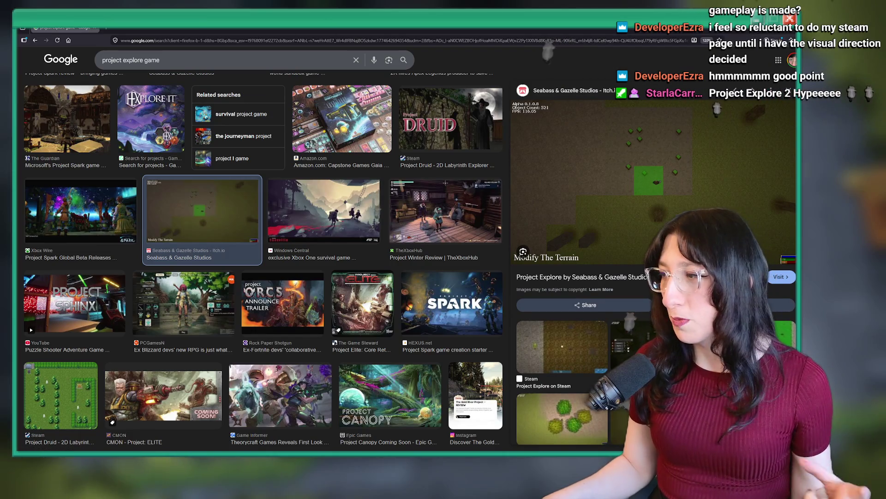
Preview the orange sunset and top-down Seabass & Gazelle screenshots, then return to GitHub Desktop
scroll(600, 230, "down", 4)
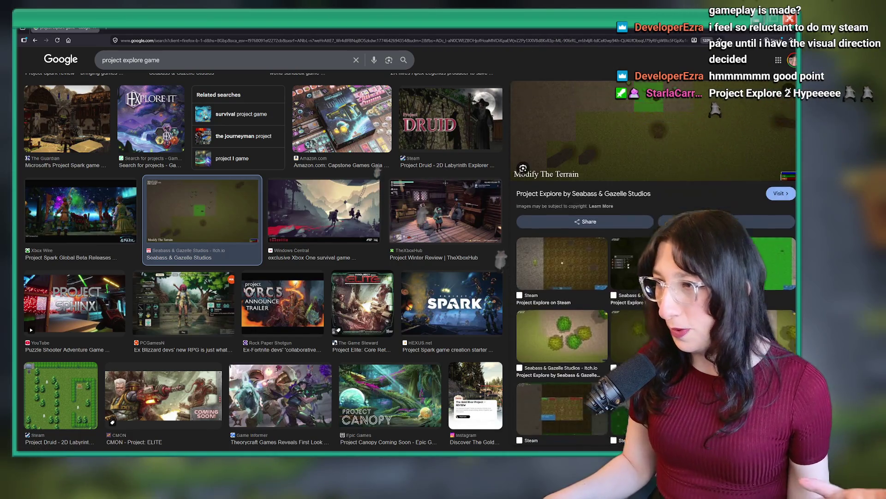
scroll(666, 210, "down", 5)
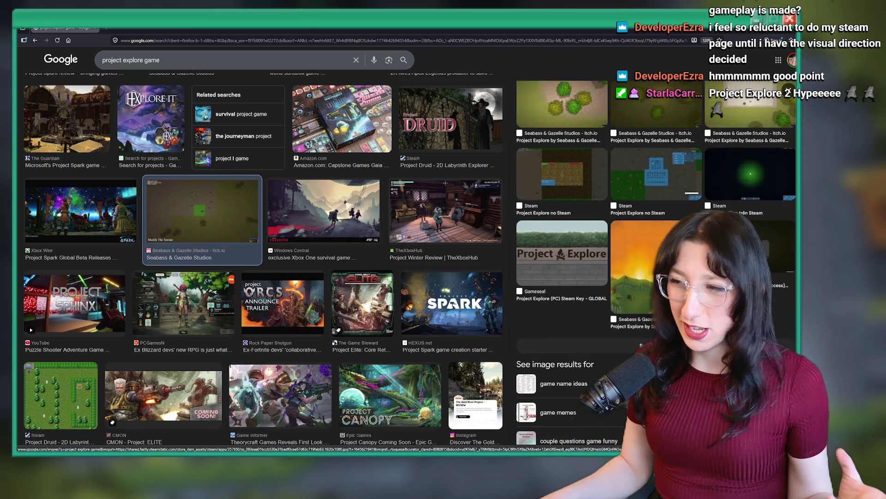
left_click(666, 210)
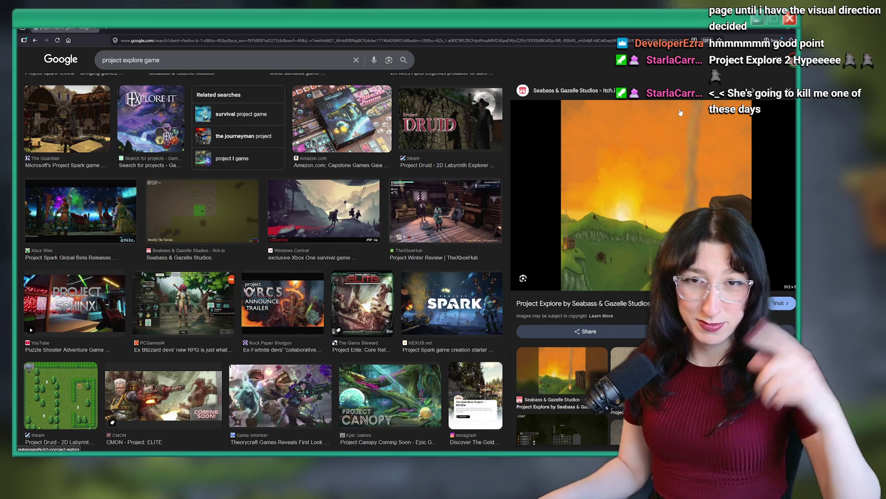
scroll(223, 249, "down", 8)
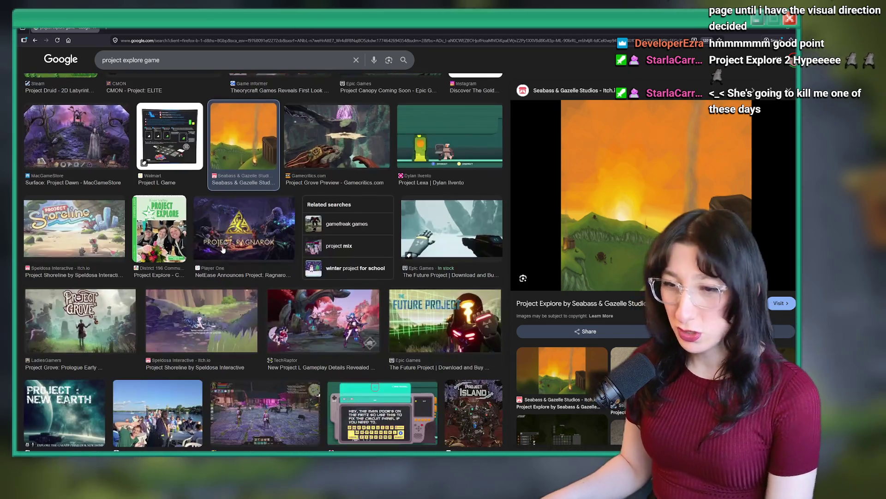
scroll(221, 237, "down", 15)
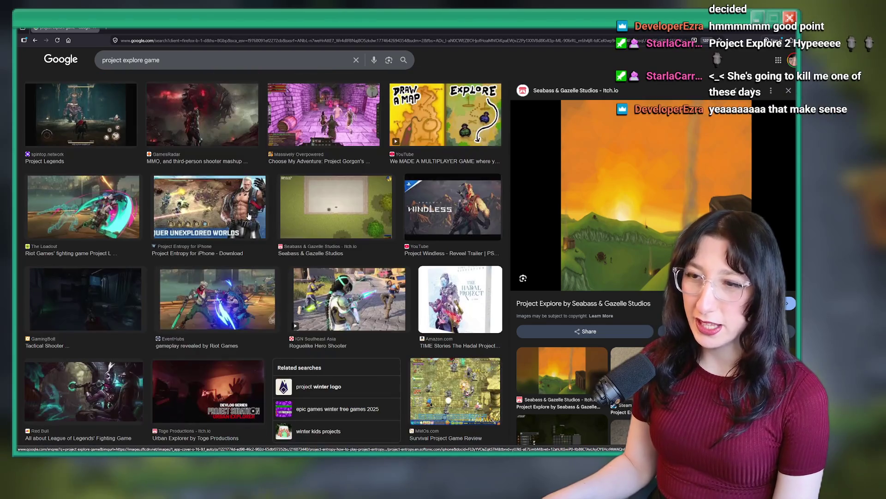
left_click(314, 205)
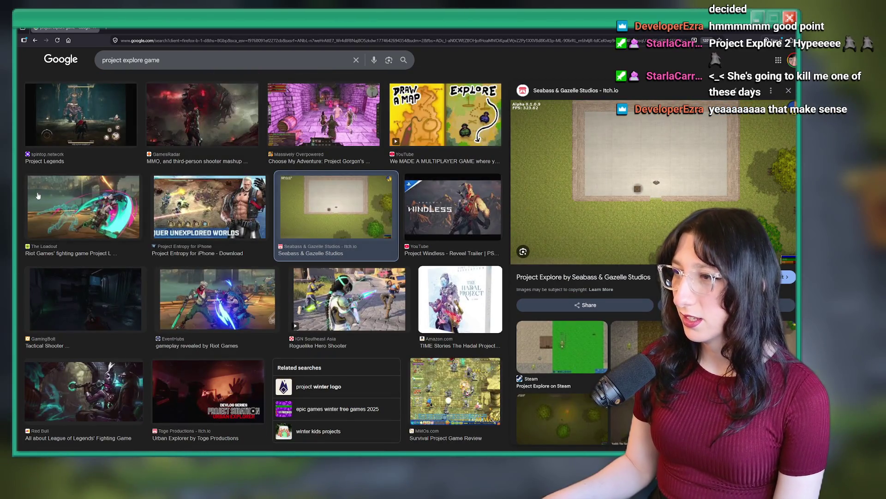
key("alt+Tab")
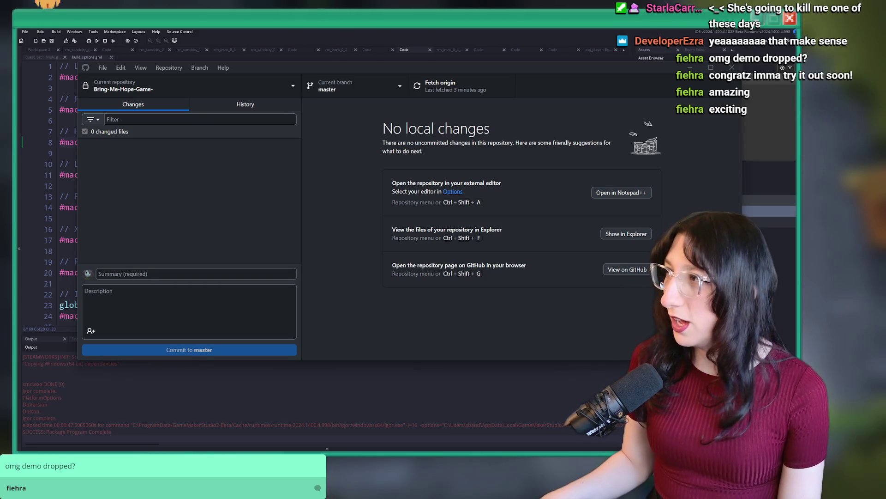
key("ctrl+shift+g")
Search Google Images for 'bring me hope game' and preview a first result
type("bring me ")
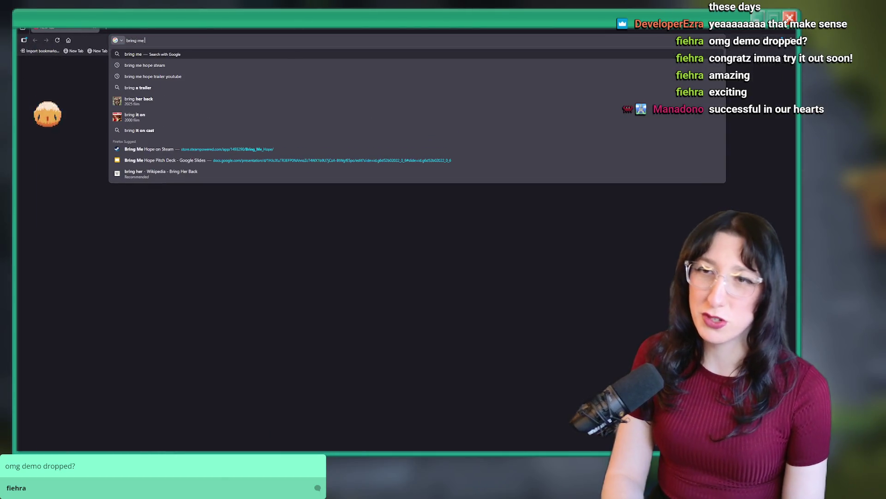
type("hope game")
key("Return")
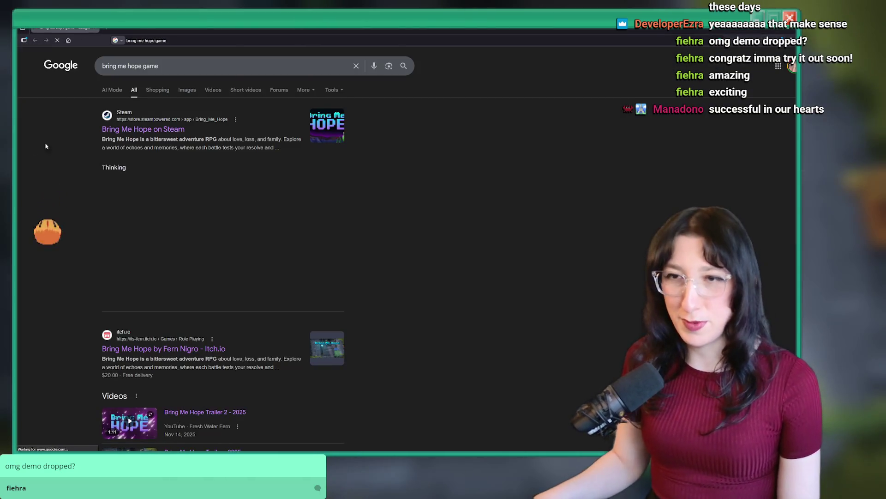
left_click(154, 89)
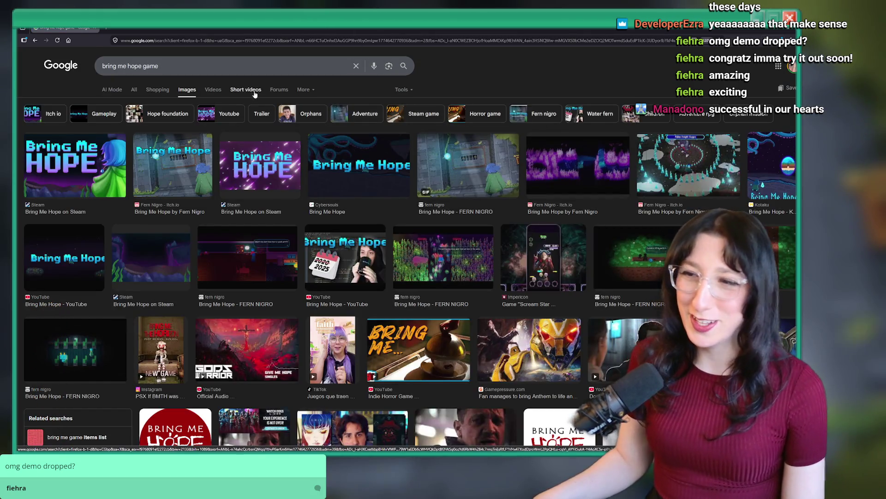
scroll(395, 209, "down", 3)
left_click(395, 209)
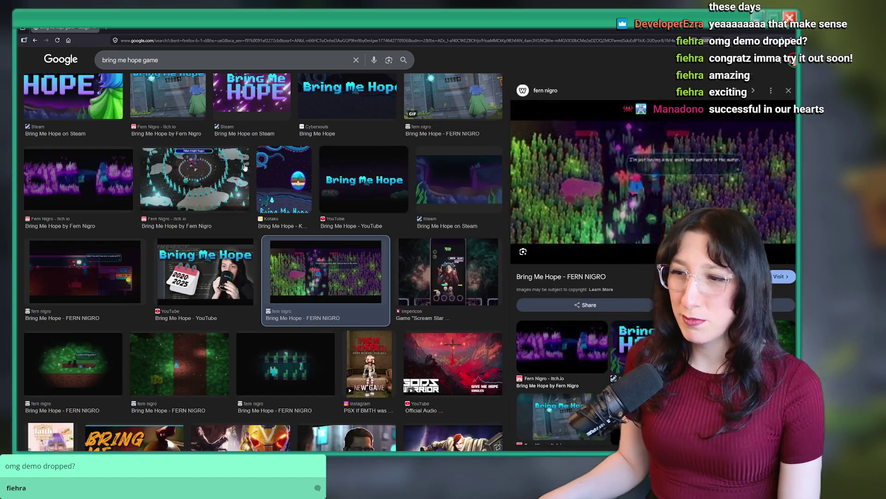
key("Escape")
scroll(356, 229, "down", 5)
scroll(355, 229, "up", 7)
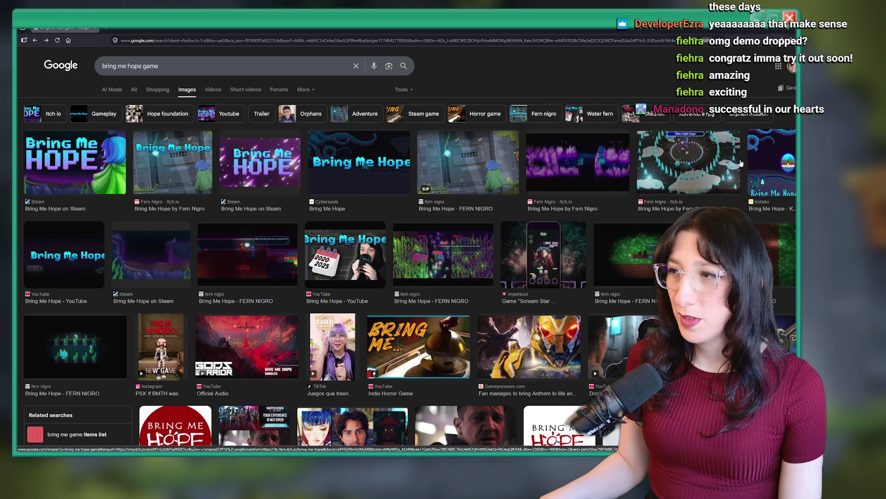
Preview the Kotaku image and a dark Bring Me Hope gameplay screenshot
left_click(771, 166)
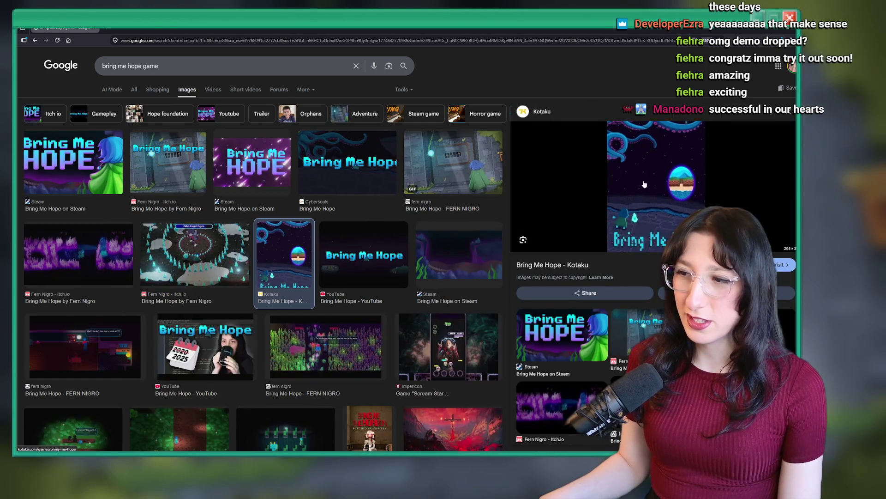
scroll(659, 195, "down", 3)
left_click(646, 203)
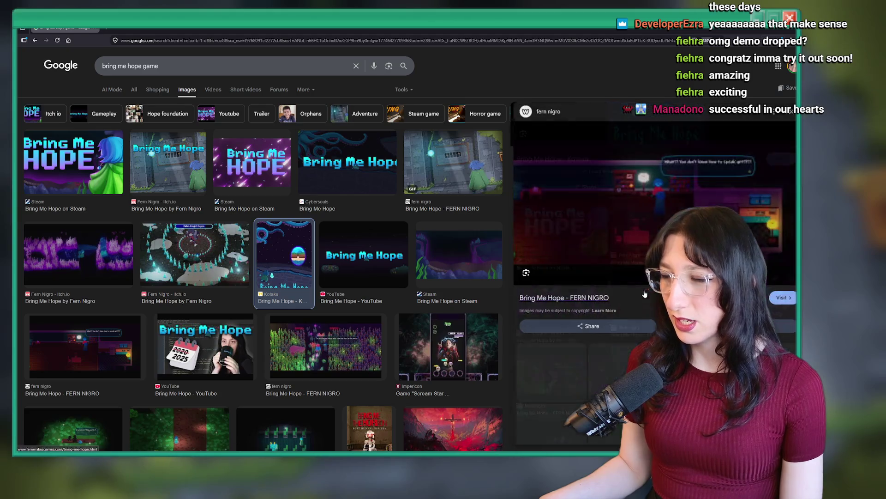
scroll(632, 217, "down", 3)
scroll(632, 217, "down", 4)
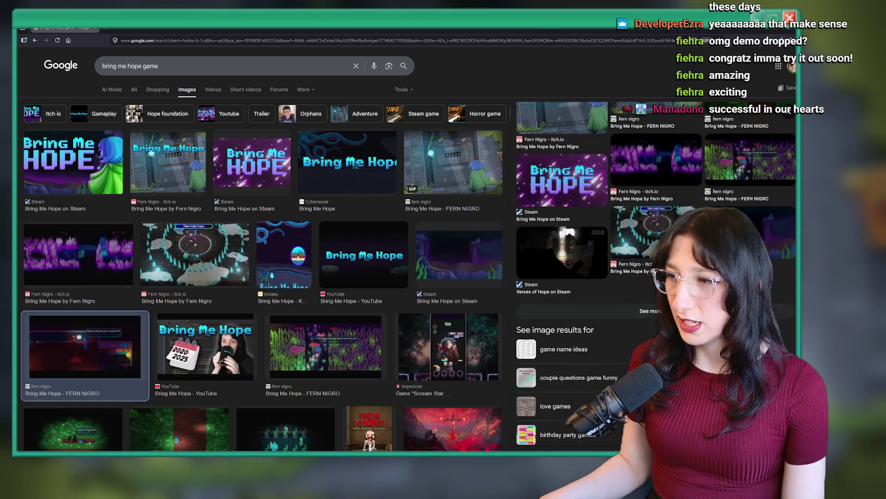
scroll(267, 289, "down", 15)
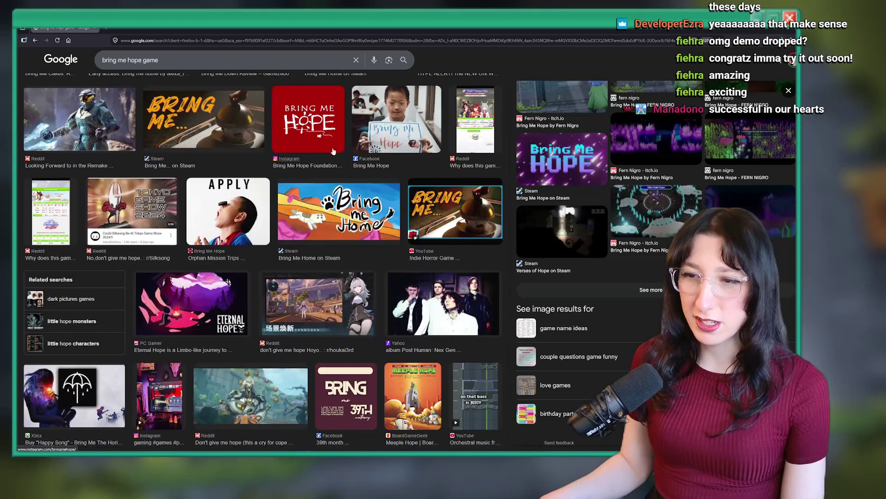
scroll(316, 272, "up", 15)
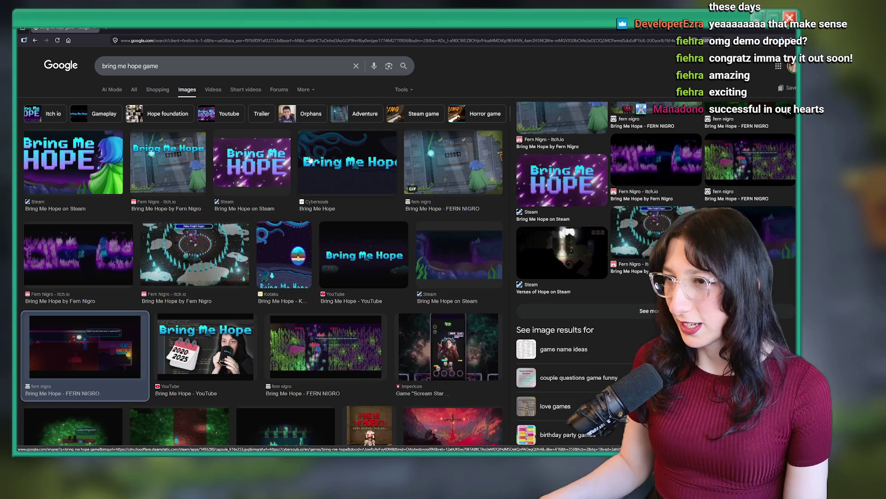
Preview the Cybersouls banner, Steam image and animated GIF, then return to GitHub Desktop
left_click(358, 174)
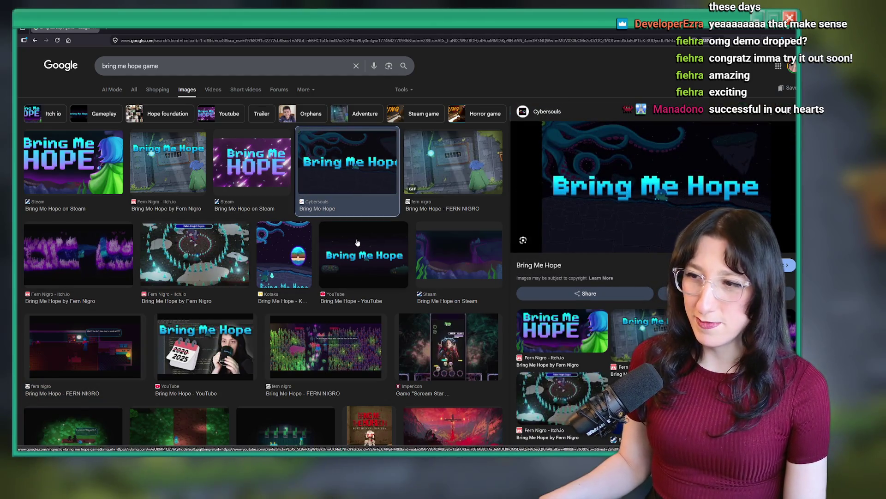
left_click(459, 254)
left_click(453, 162)
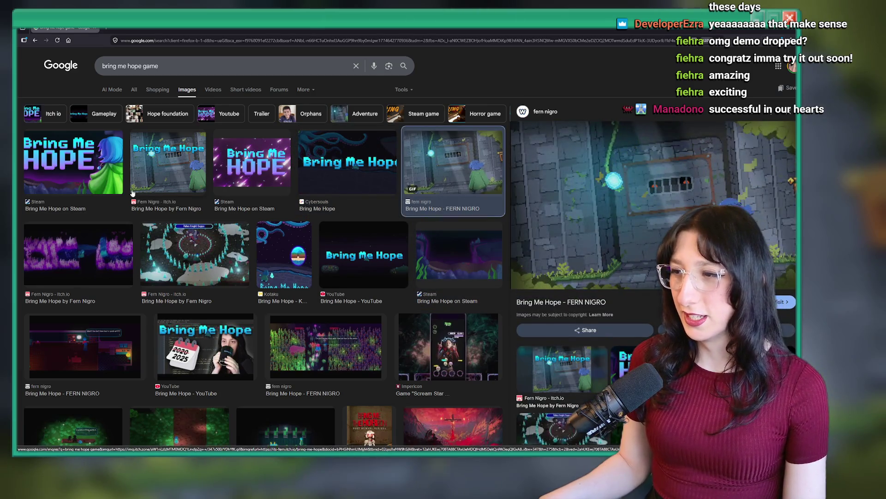
scroll(323, 277, "down", 4)
scroll(636, 306, "down", 4)
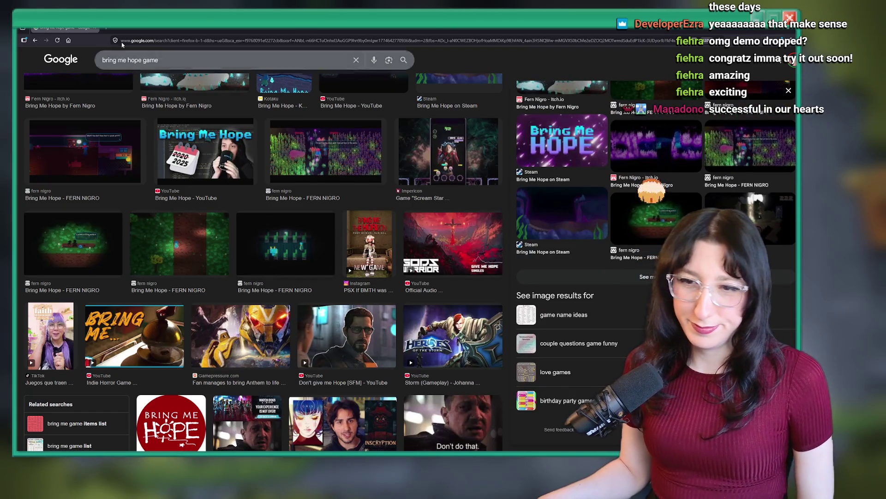
key("alt+Tab")
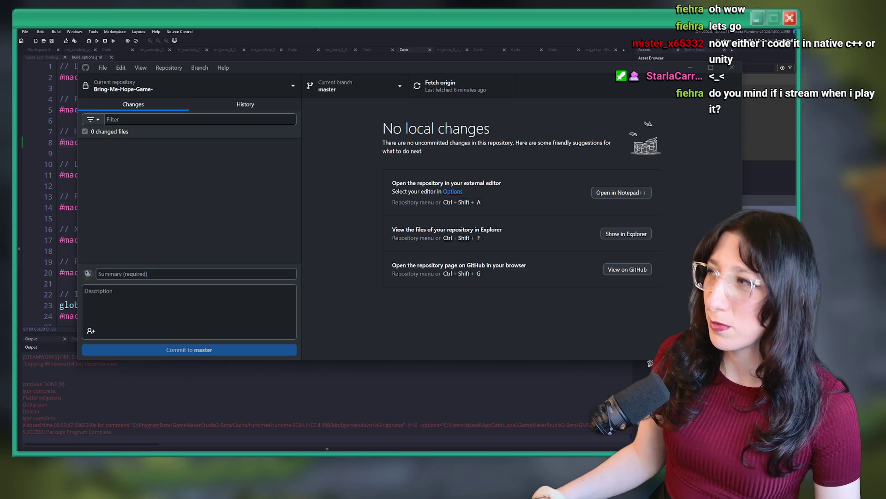
Open twitch.tv and search it for 'bring me hope'
type("twitcht")
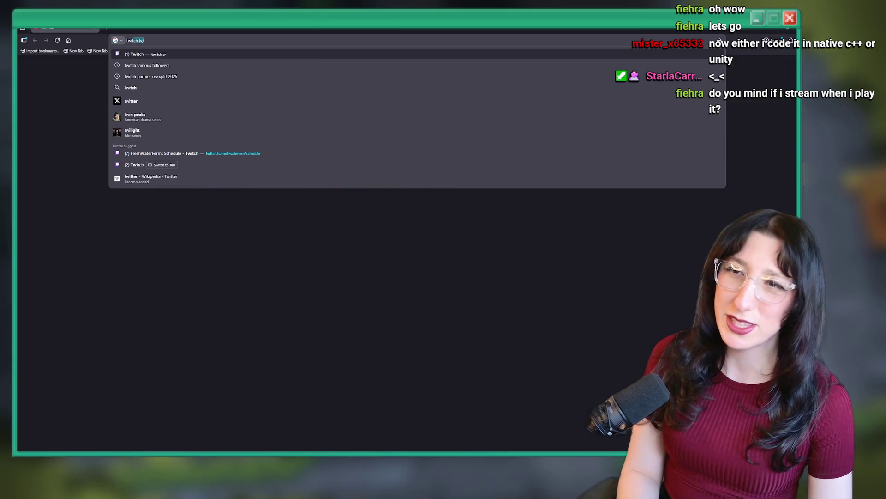
key("Return")
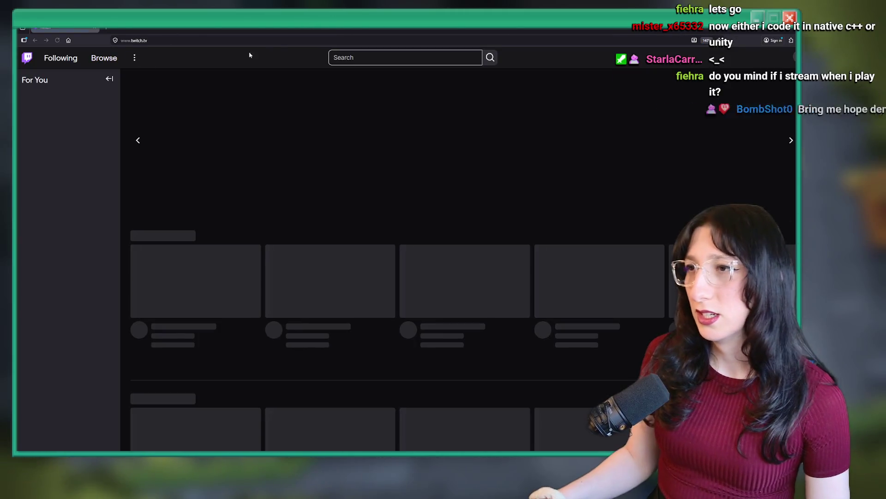
left_click(371, 62)
type("ing me h")
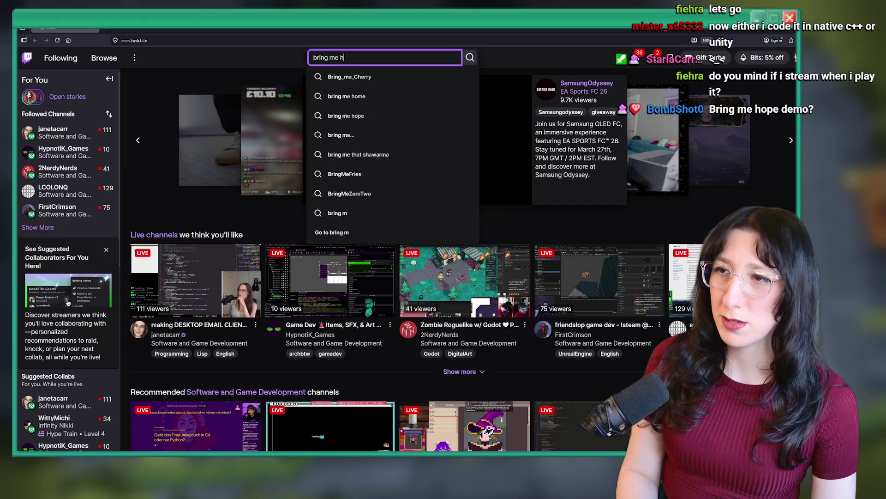
type("ope")
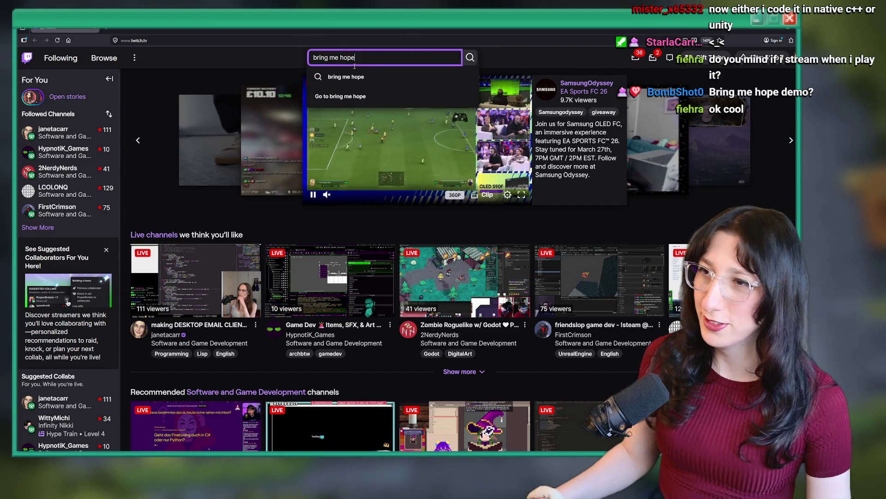
key("Return")
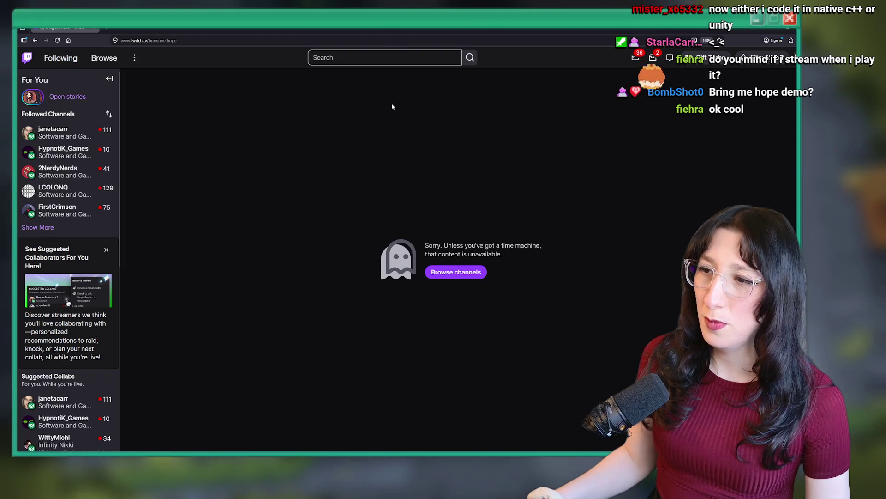
left_click(392, 58)
type("bring me hope")
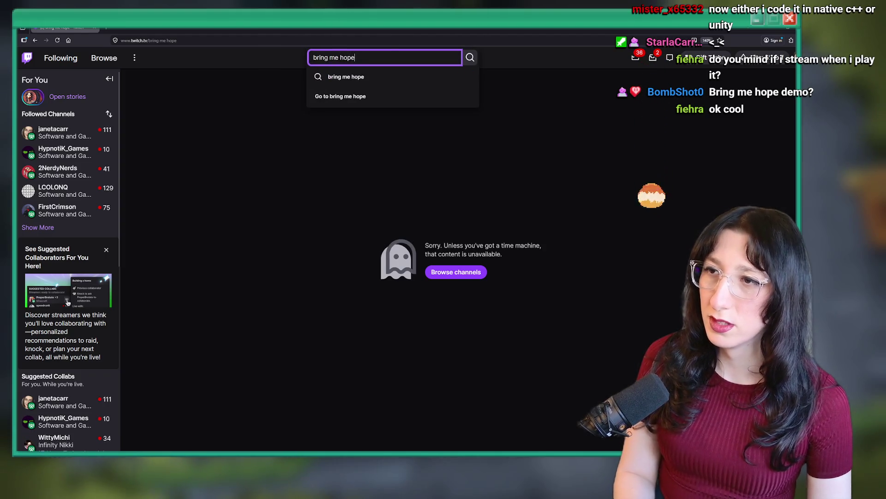
key("Return")
Open the Bring Me Hope category, expand and close its description, then return to GitHub Desktop
scroll(353, 230, "down", 8)
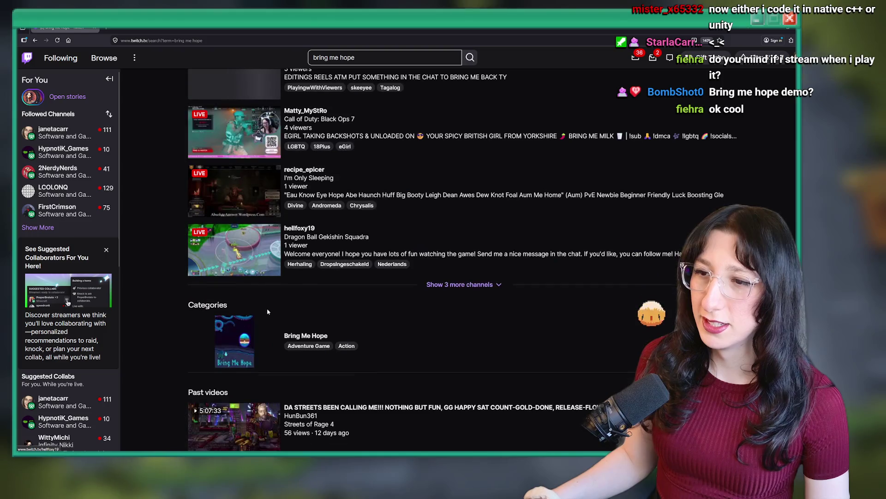
left_click(315, 196)
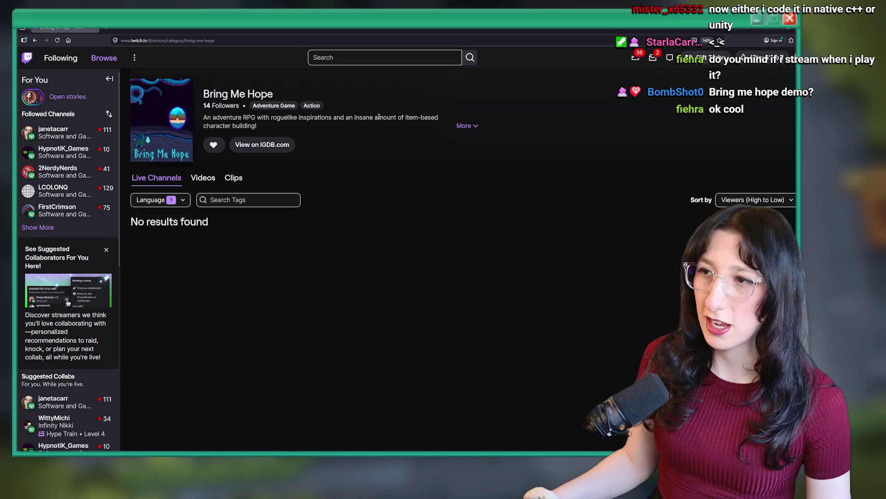
left_click(465, 127)
left_click(588, 199)
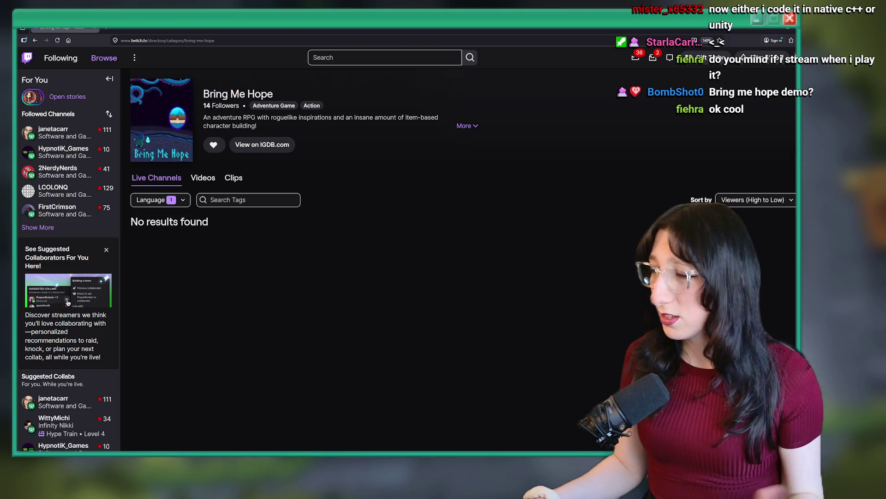
key("alt+Tab")
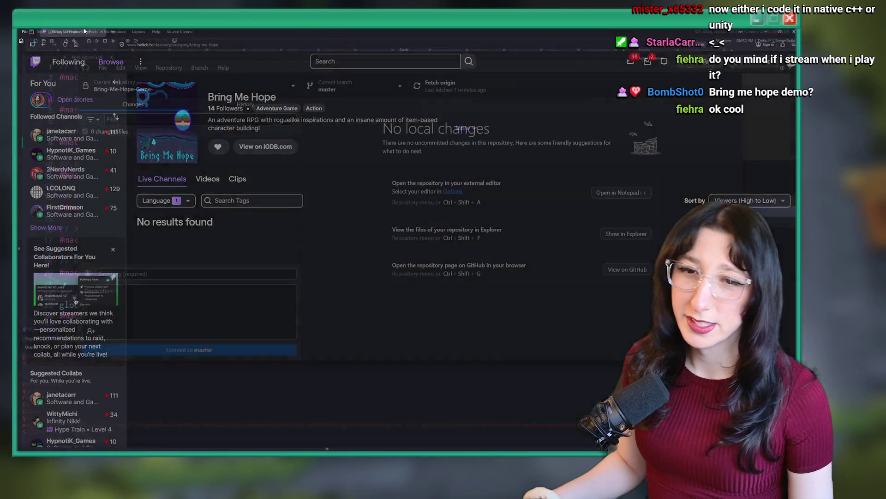
Reload the modified GameMaker project, go to line 10 of build_options.gml, and show the build targets
key("alt+Tab")
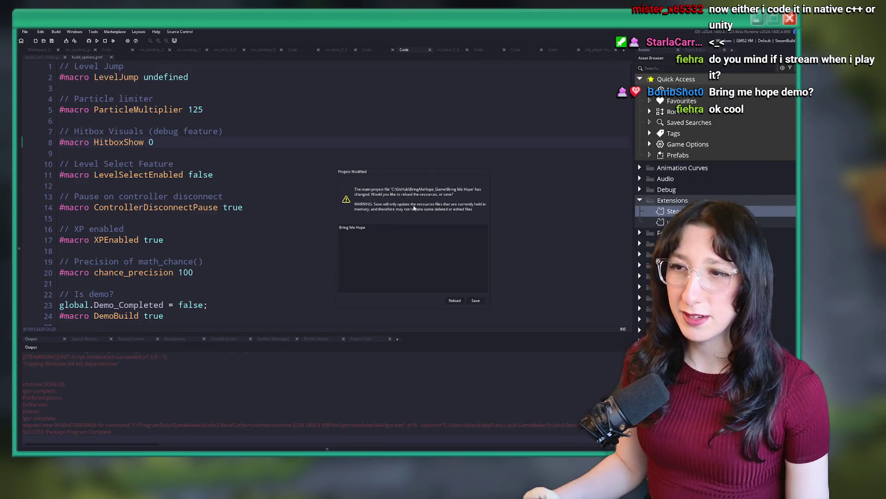
left_click(454, 300)
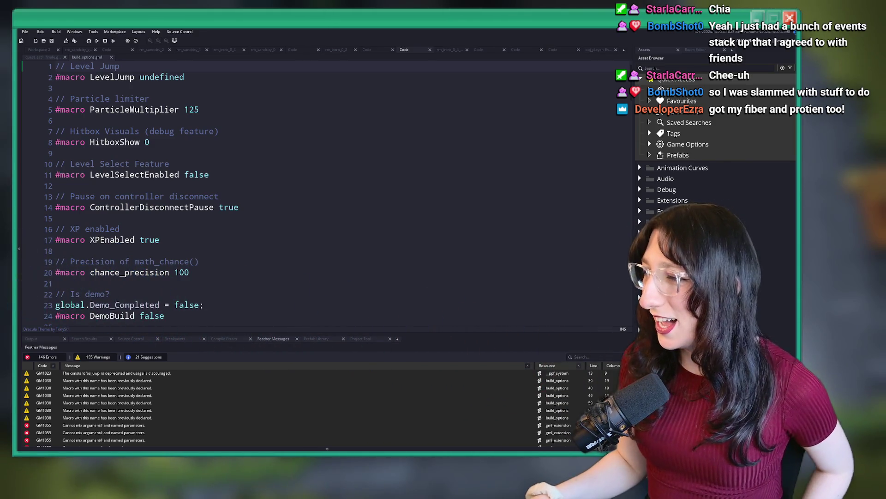
left_click(330, 159)
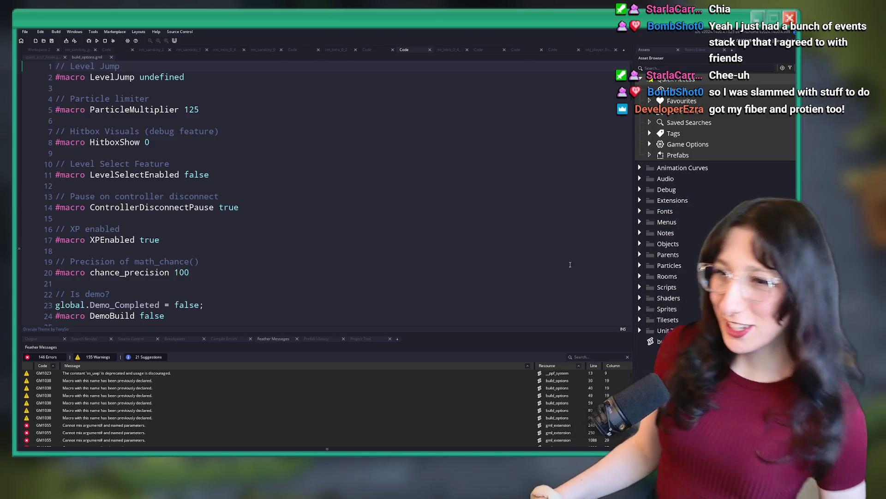
left_click(738, 44)
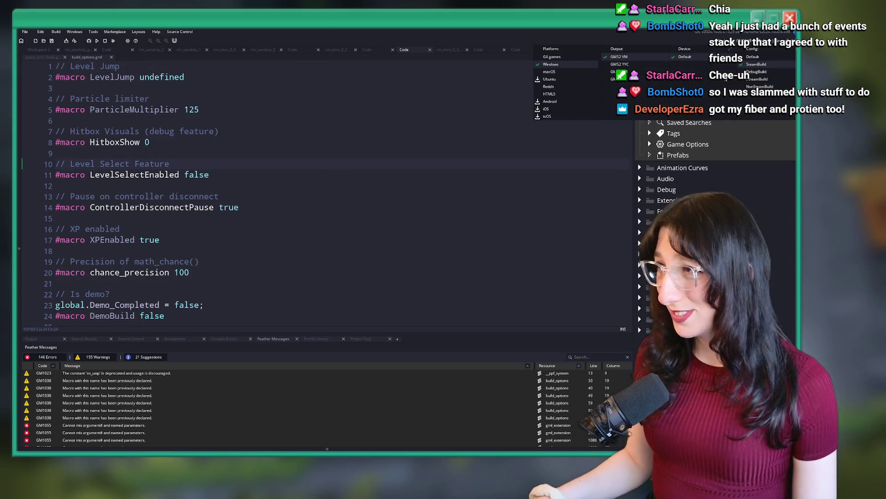
Bring GitHub Desktop forward and check the branch list on master
key("alt+Tab")
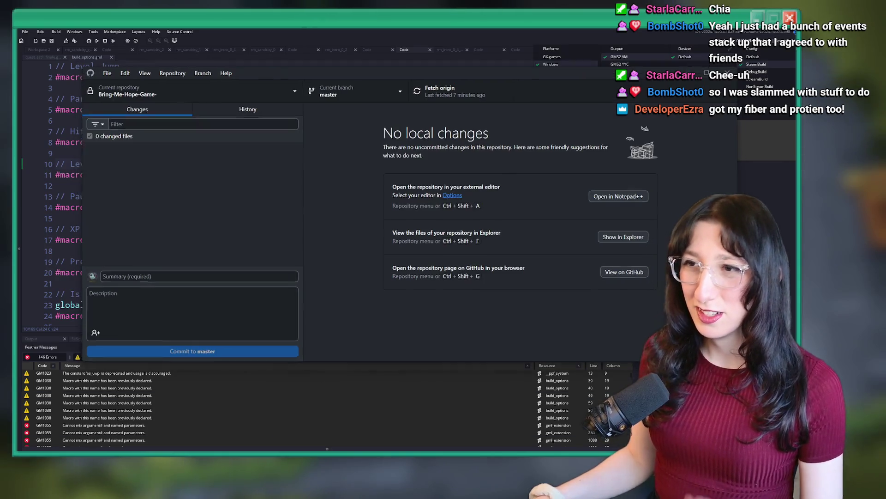
key("alt+Tab")
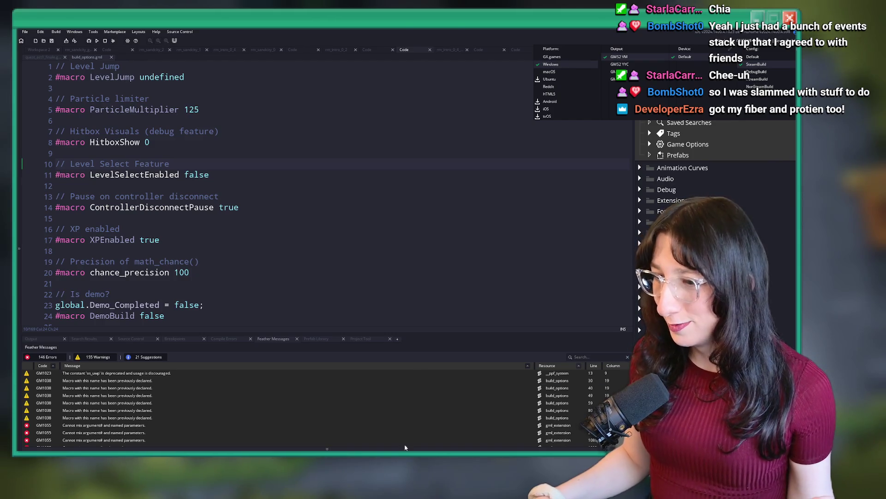
key("alt+Tab")
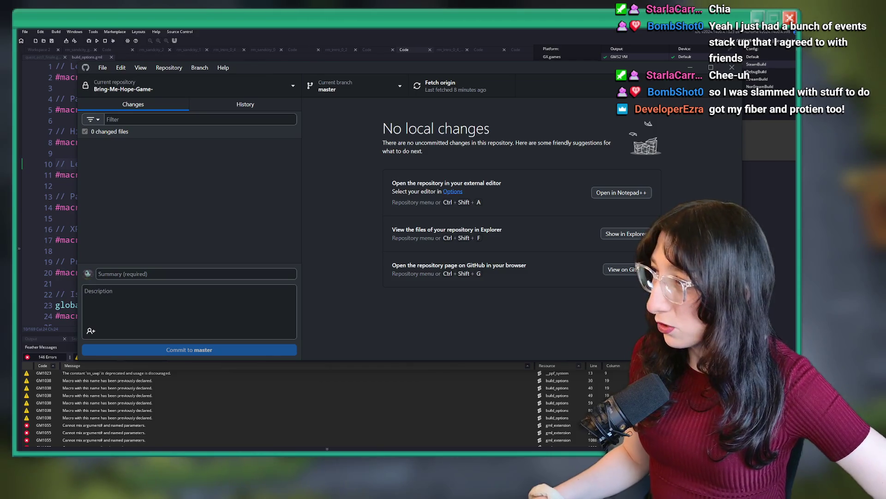
left_click(341, 86)
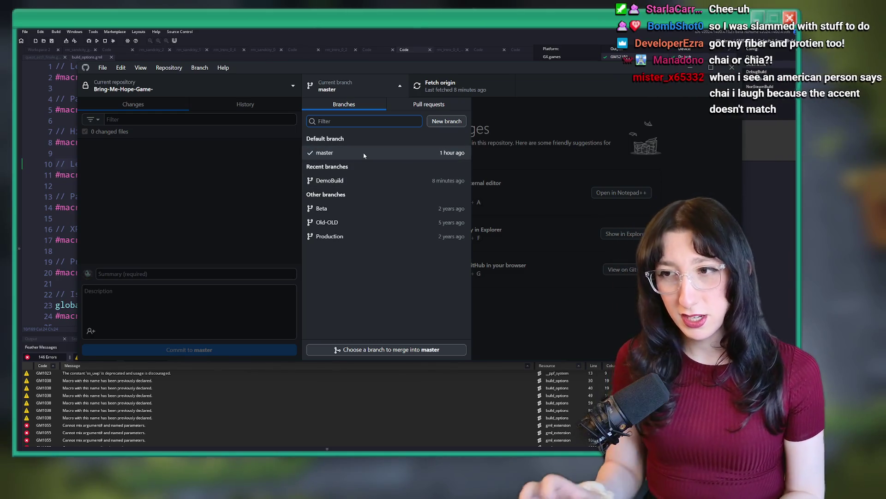
Show master's commit history with the 'Some stuff' commit's 30 changed files
left_click(201, 126)
key("ctrl+2")
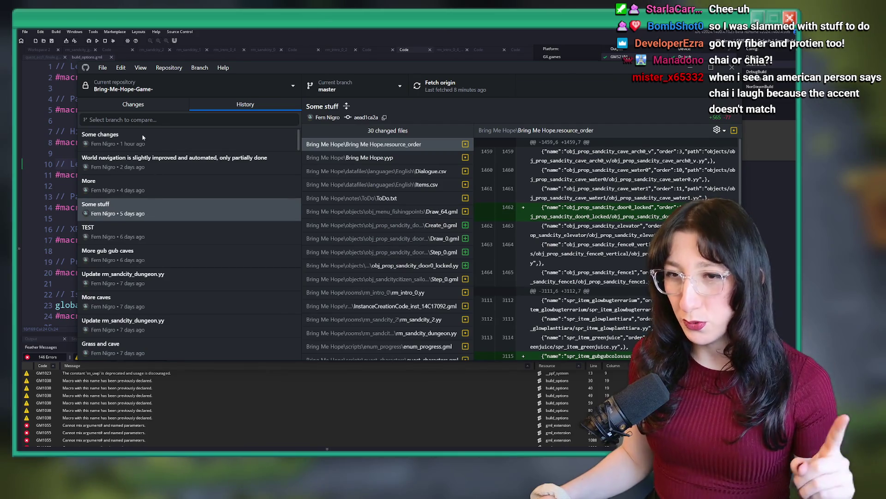
left_click(184, 108)
key("ctrl+2")
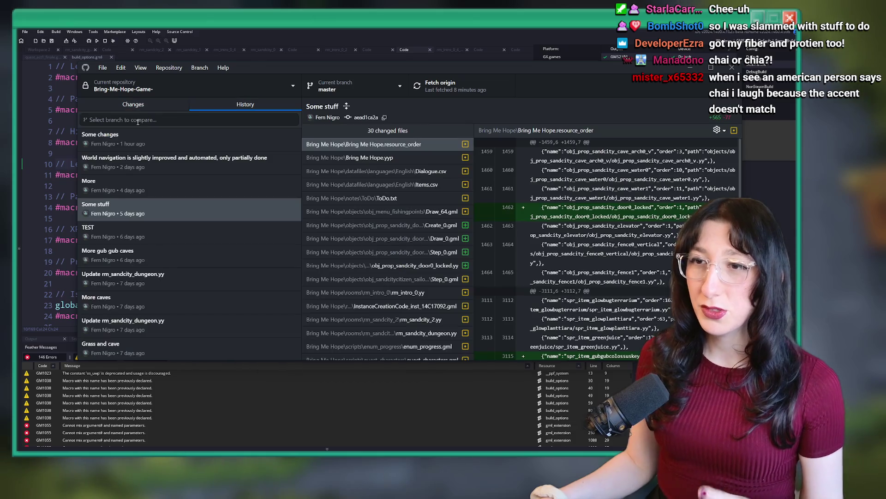
left_click(200, 68)
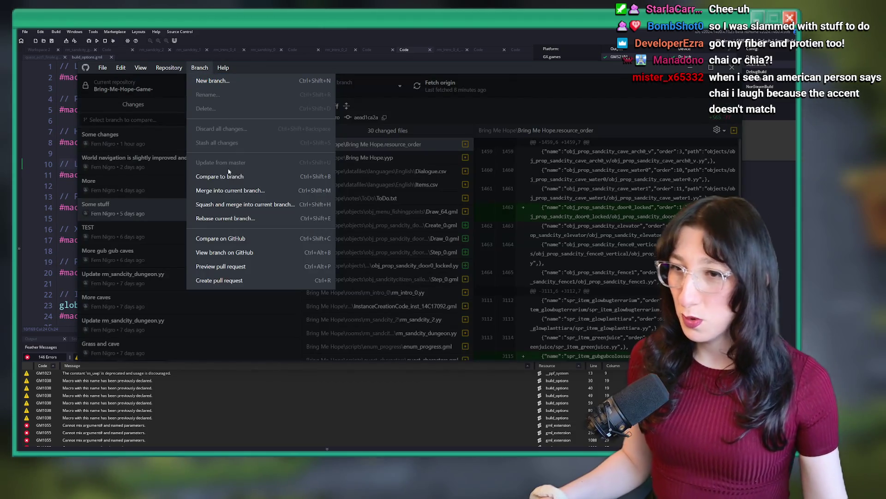
Start merging DemoBuild into master and create the merge commit
left_click(223, 193)
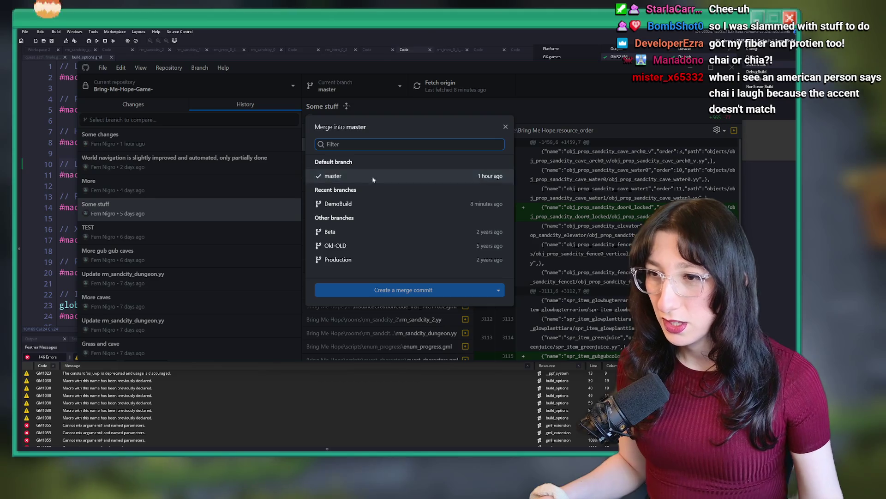
left_click(369, 204)
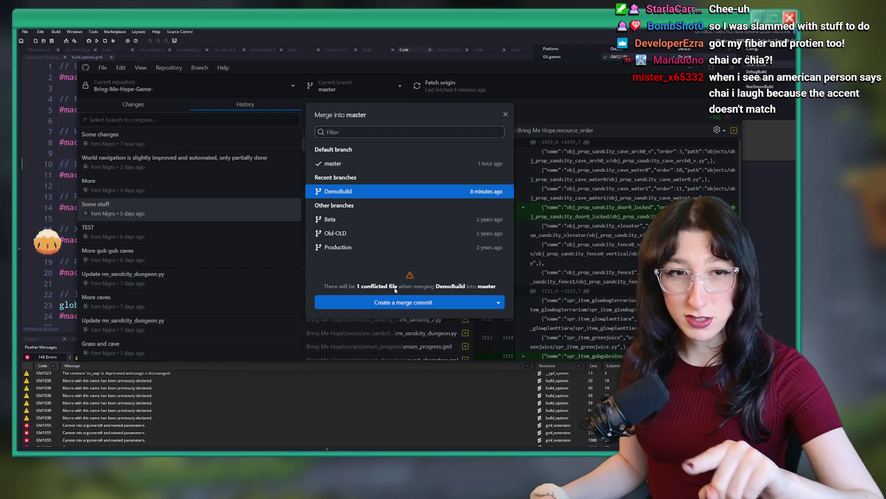
key("Escape")
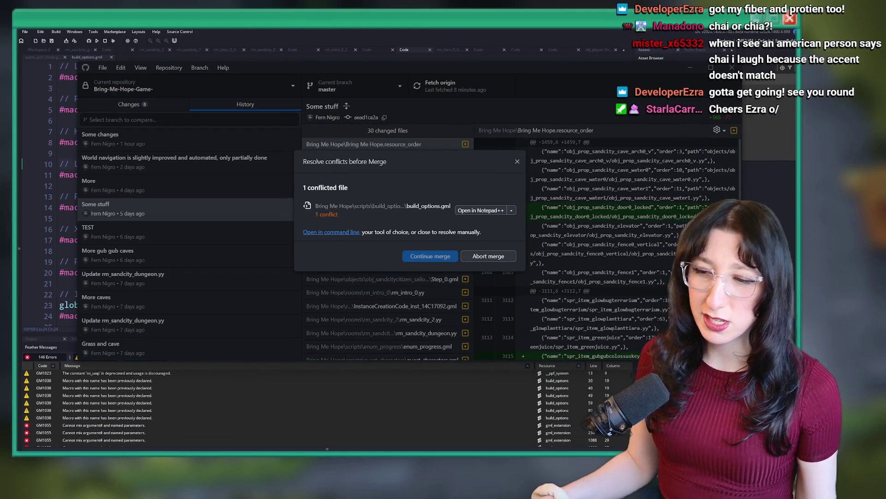
key("super")
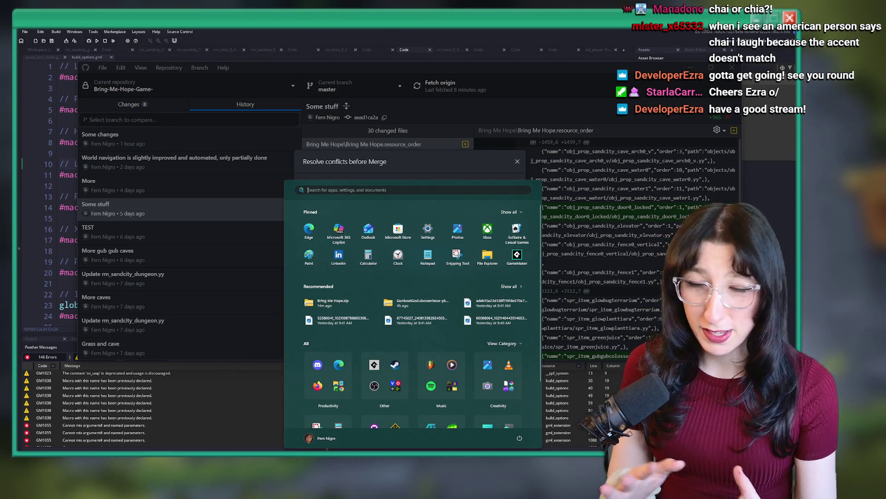
key("Escape")
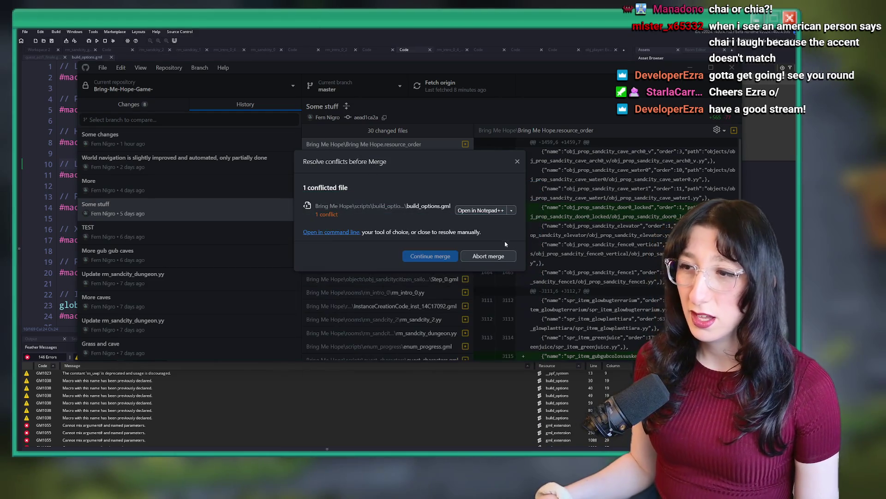
Keep master's build_options.gml for the conflict, complete the merge, and push to origin
left_click(512, 211)
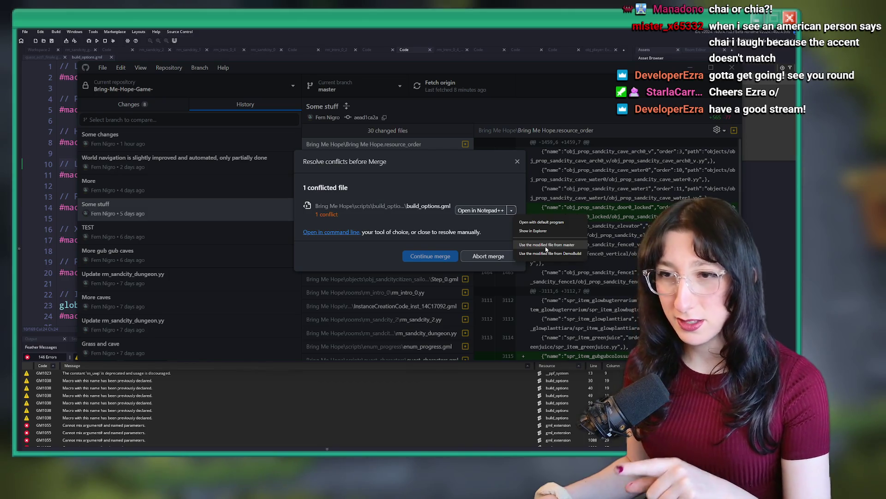
left_click(547, 245)
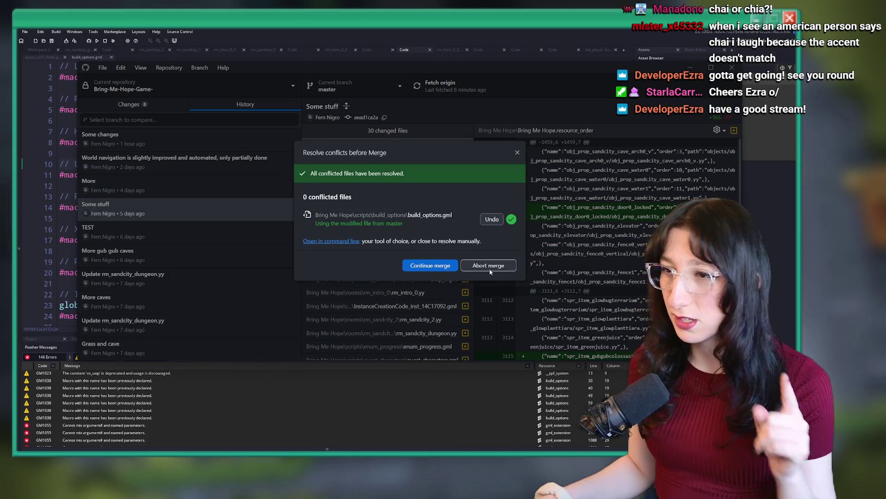
left_click(431, 265)
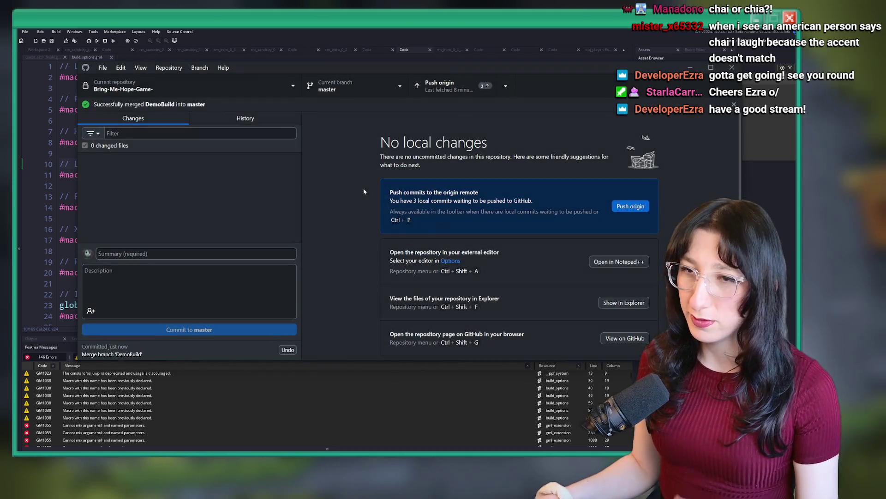
left_click(245, 118)
left_click(451, 85)
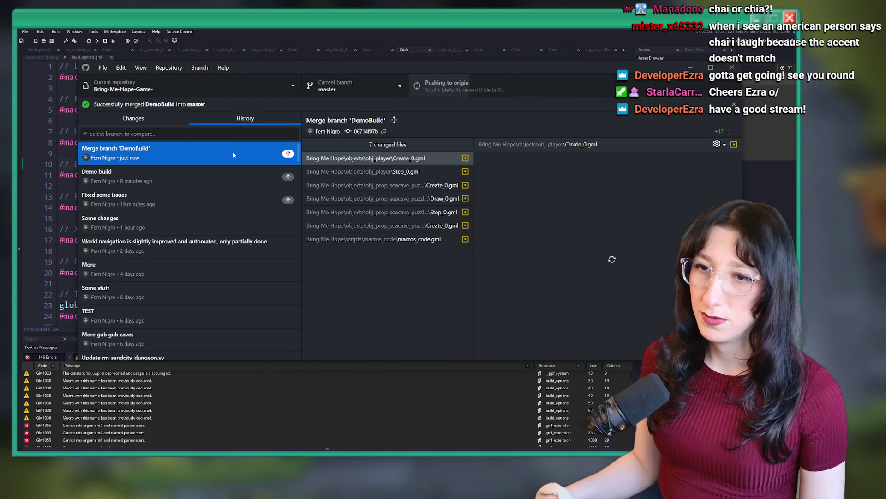
Inspect merged diffs like obj_player Step_0 and seacave puzzle Create_0, then reload the GameMaker project
left_click(370, 212)
key("Up")
key("Up")
key("Up")
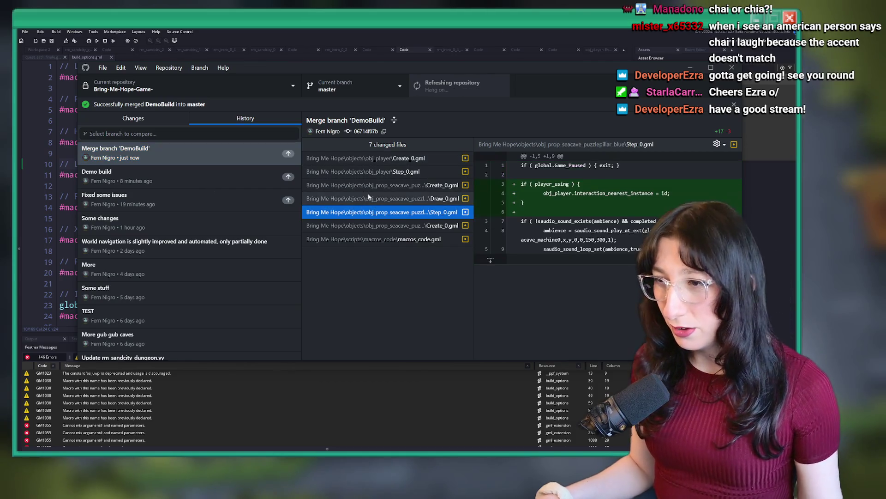
left_click(203, 197)
left_click(195, 220)
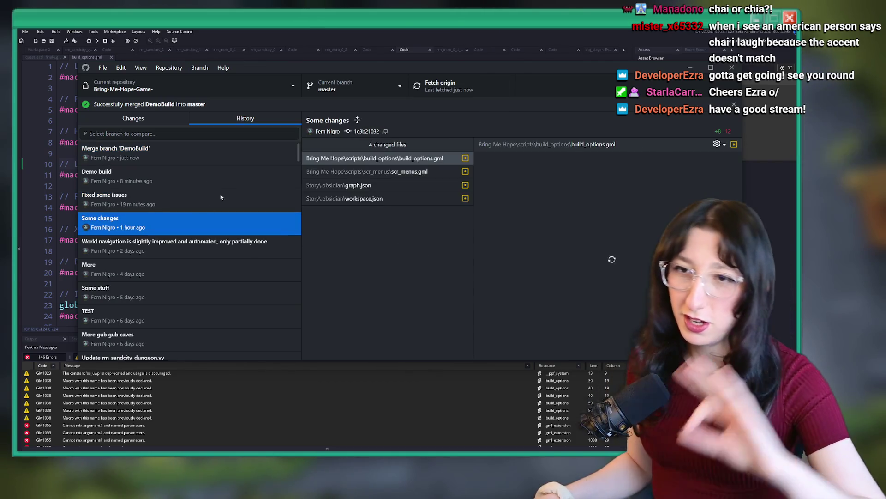
left_click(208, 175)
left_click(208, 197)
left_click(323, 172)
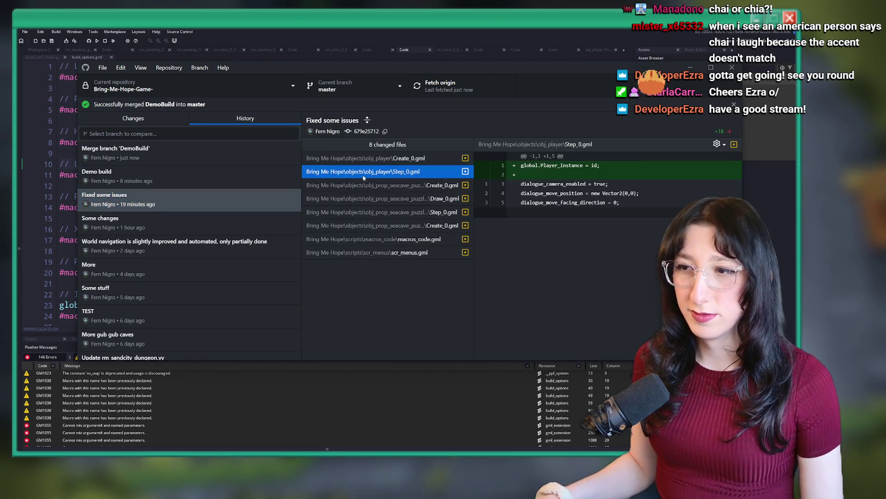
left_click(340, 183)
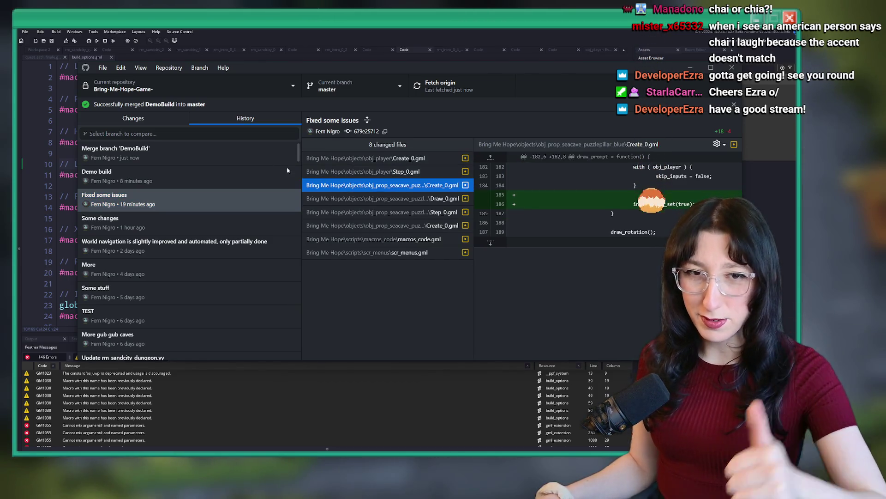
left_click(263, 150)
key("alt+Tab")
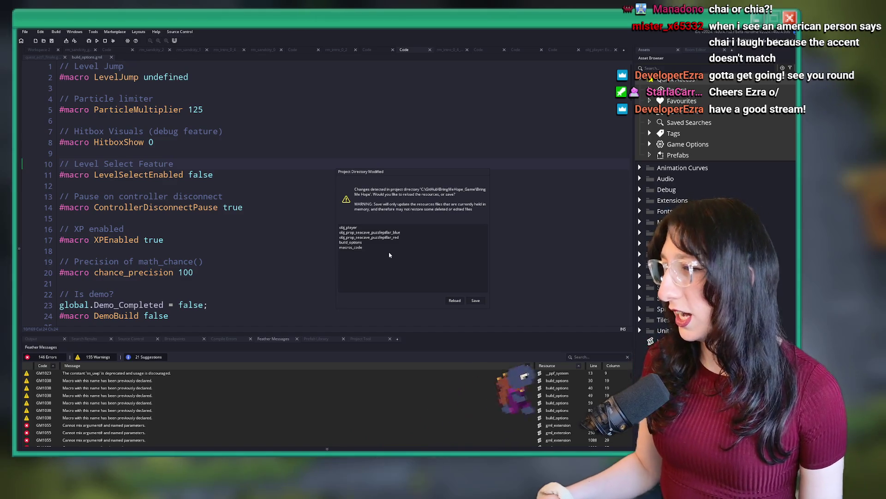
left_click(459, 298)
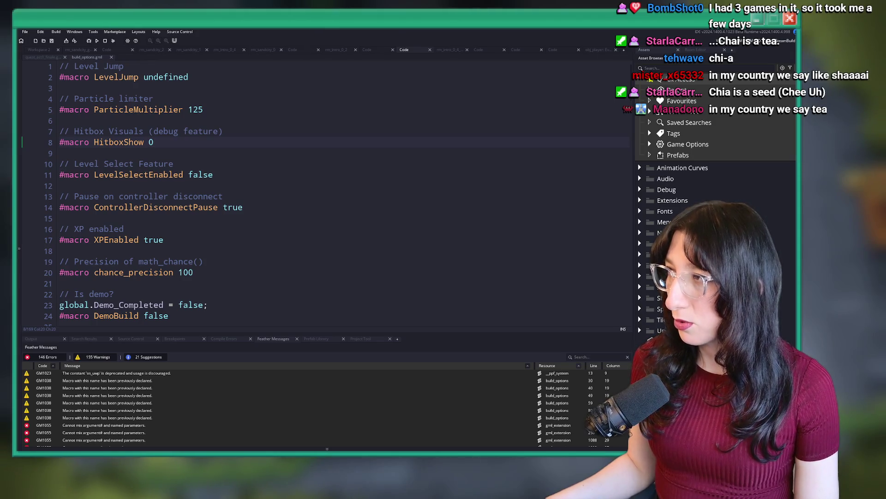
Switch to the browser playing 'Funky Chill House Music Mix' on YouTube
key("alt+Tab")
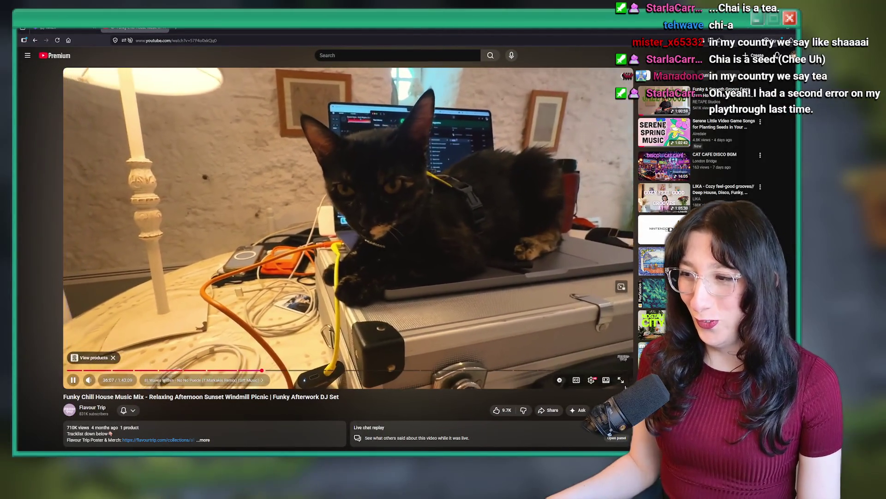
Watch the YouTube music mix full screen, then shrink the browser and return to GameMaker
left_click(628, 378)
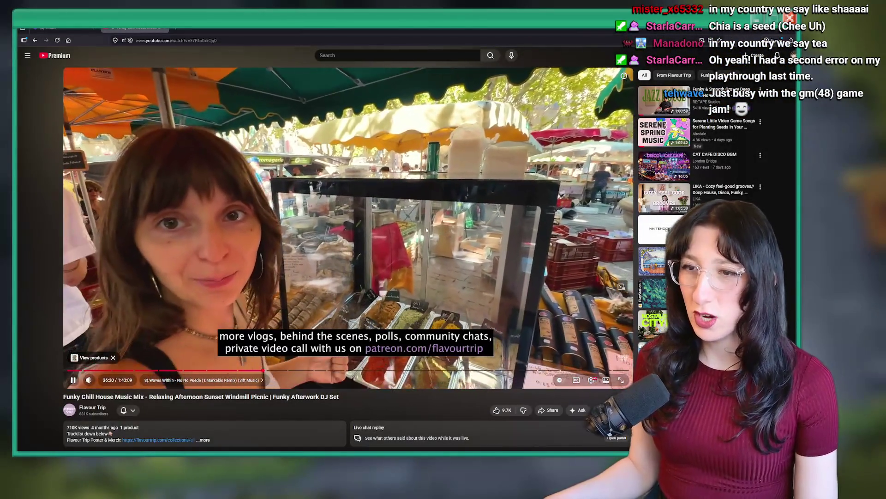
left_click_drag(755, 35, 754, 193)
left_click(651, 341)
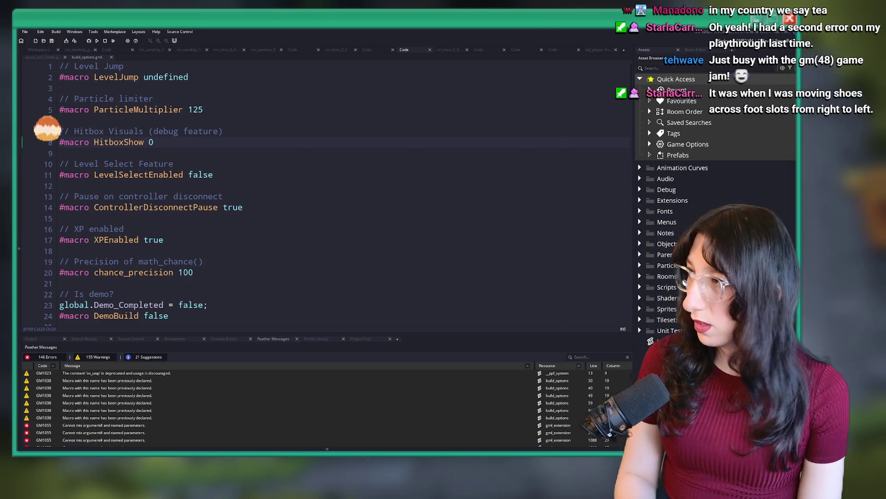
Switch from GameMaker to the browser's Google results for gm48
key("alt+Tab")
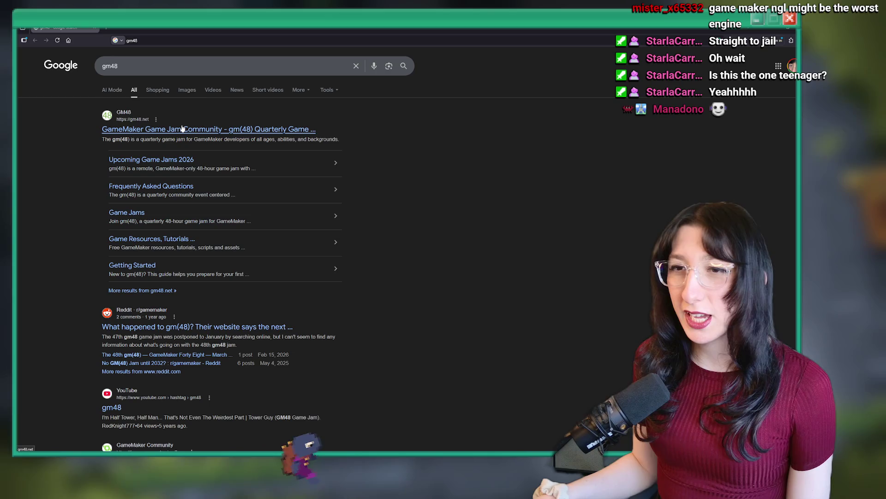
Open gm48.net from the search results and scroll through its 48th jam page
left_click(203, 130)
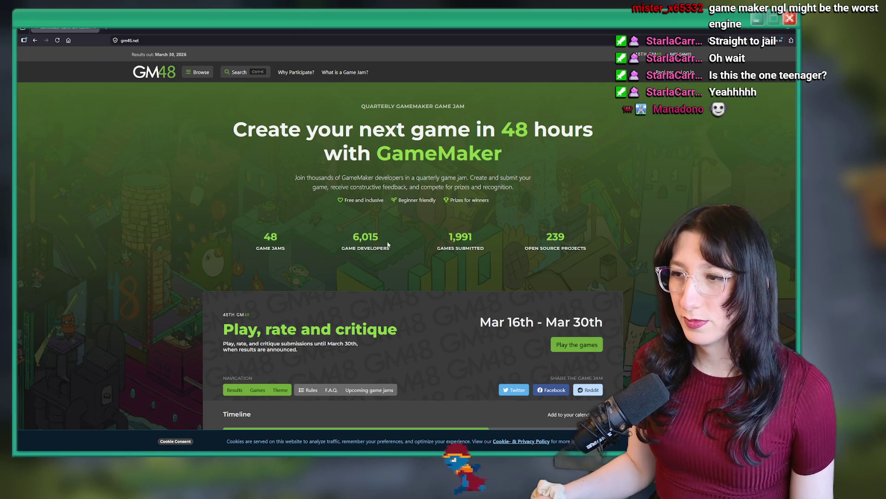
scroll(436, 188, "down", 3)
scroll(413, 198, "down", 3)
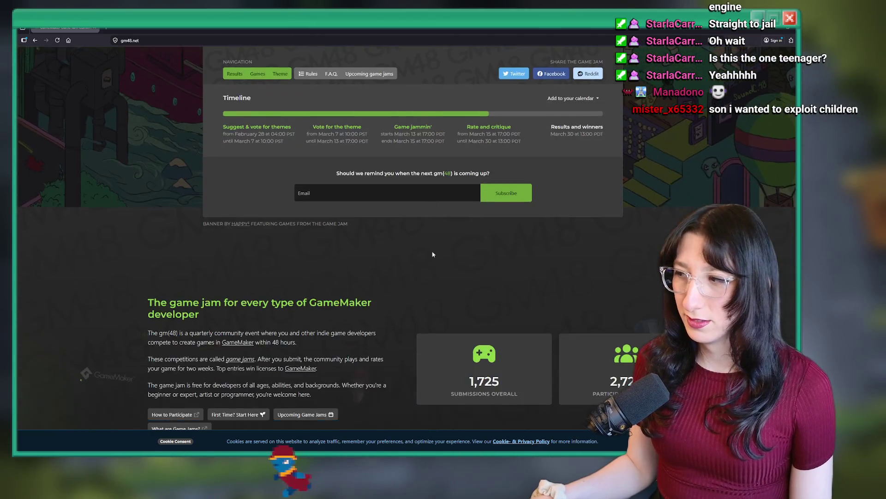
scroll(425, 278, "up", 5)
scroll(424, 279, "down", 4)
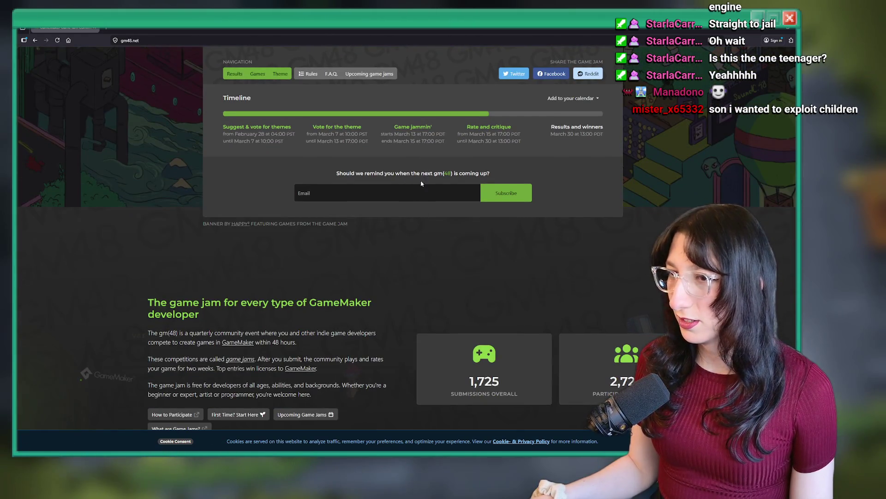
scroll(423, 184, "down", 2)
scroll(426, 131, "down", 3)
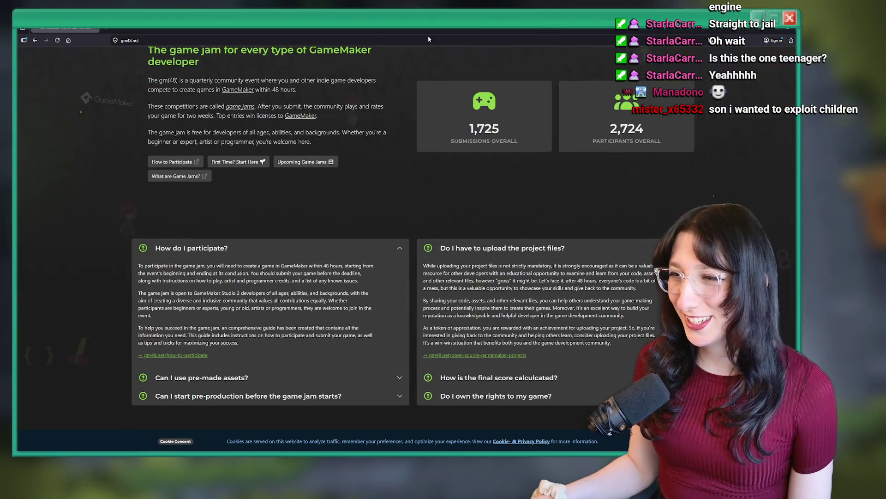
scroll(400, 193, "down", 3)
scroll(399, 193, "down", 5)
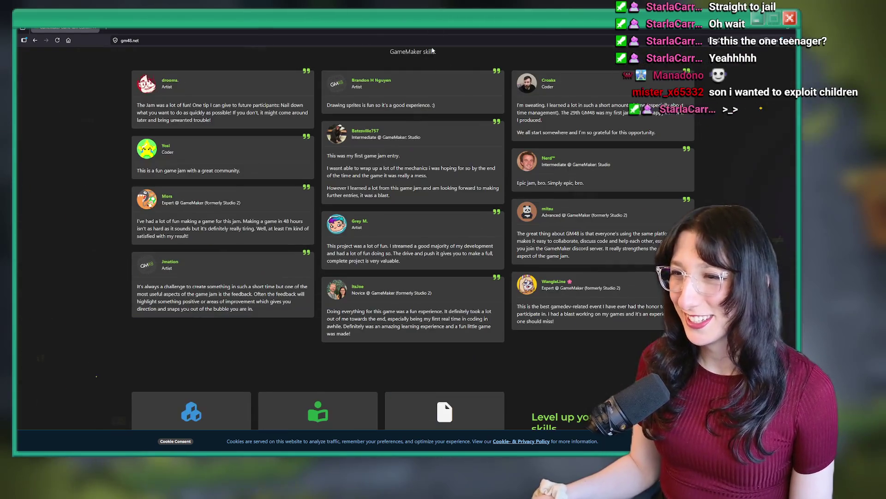
scroll(414, 158, "up", 2)
scroll(411, 136, "up", 15)
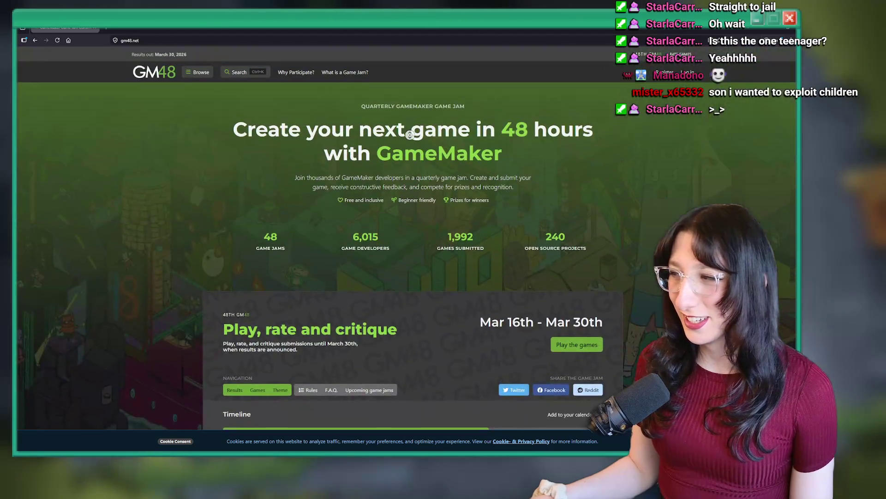
Open and close a blank tab, then return to build_options.gml in GameMaker
key("ctrl+t")
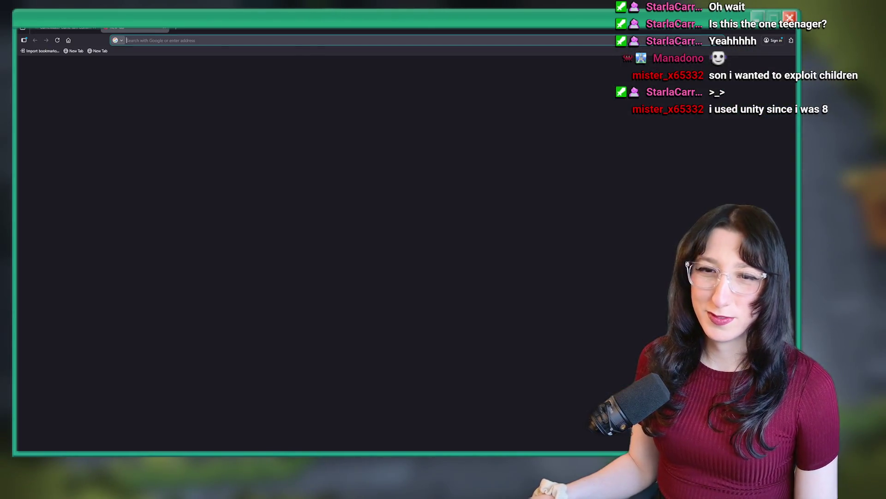
key("ctrl+w")
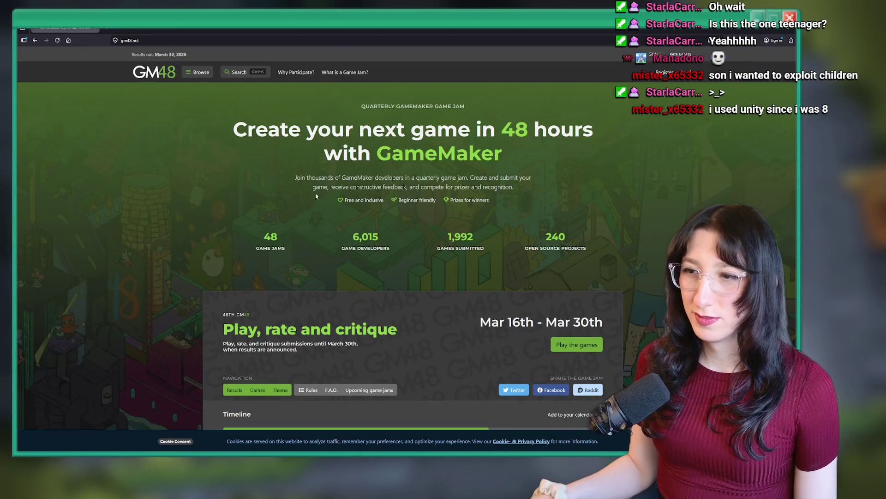
scroll(353, 209, "down", 6)
scroll(290, 231, "up", 3)
scroll(290, 230, "up", 3)
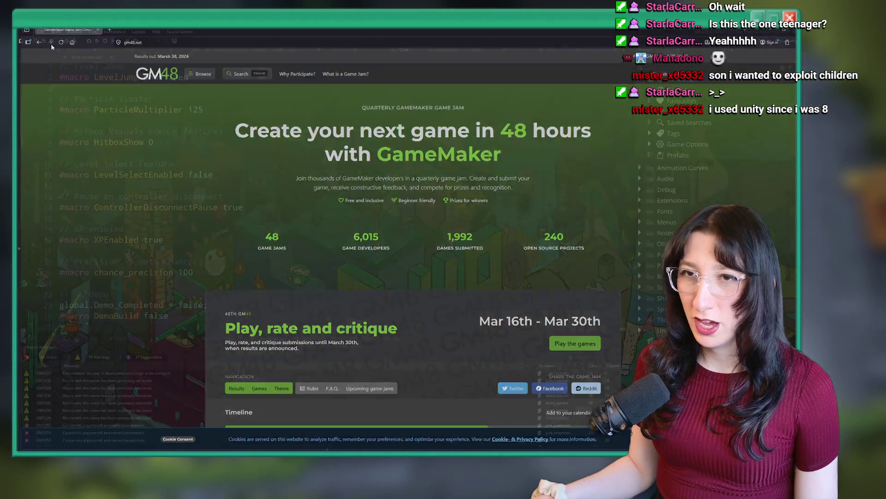
key("alt+Tab")
left_click(650, 133)
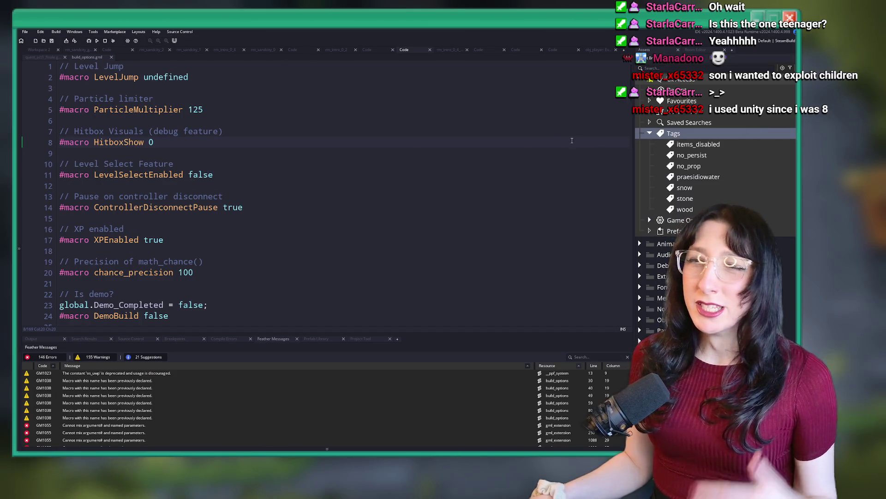
Search assets and preferences for 'w', then dismiss the search
key("ctrl+t")
type("wn")
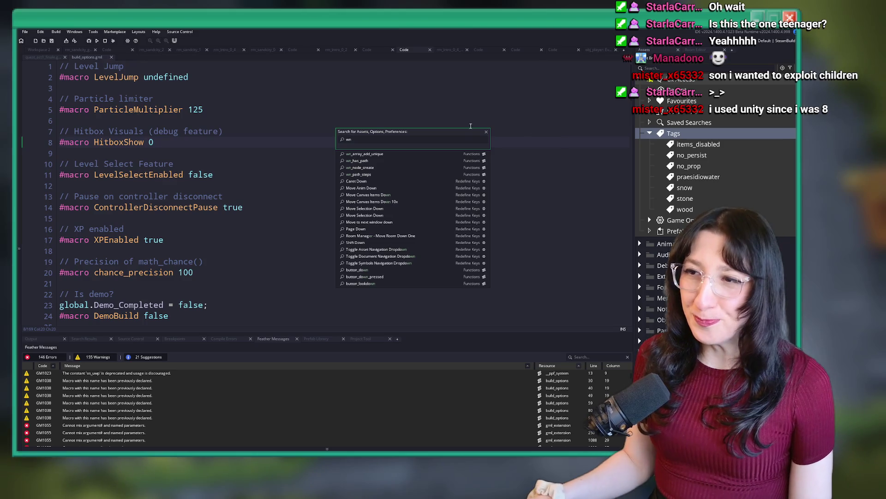
left_click(436, 106)
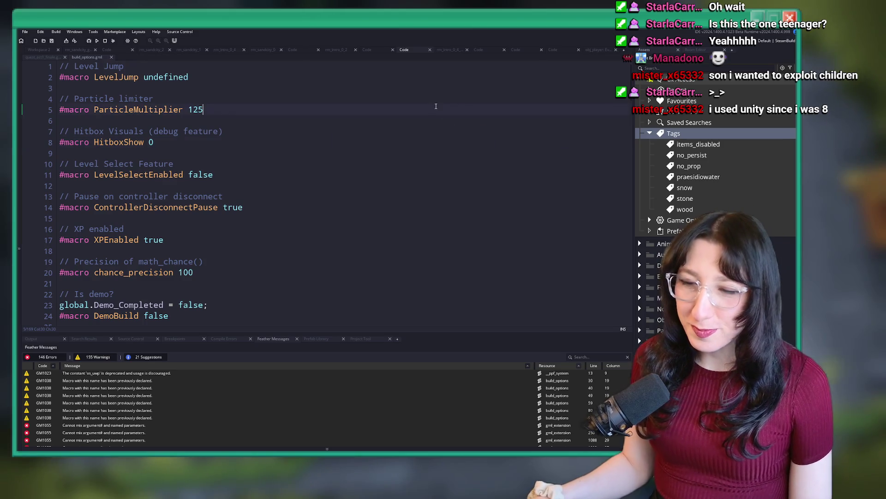
Reopen and close the search, then build and run Bring Me Hope with F5
key("ctrl+t")
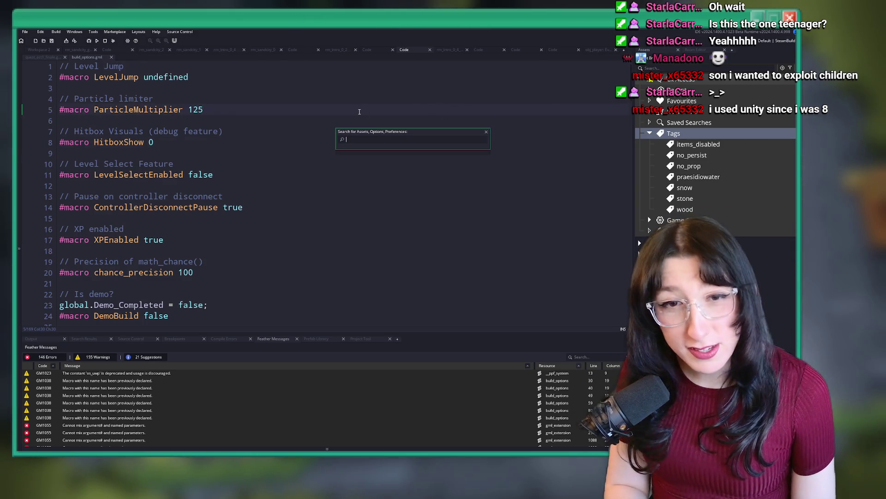
key("Escape")
key("F5")
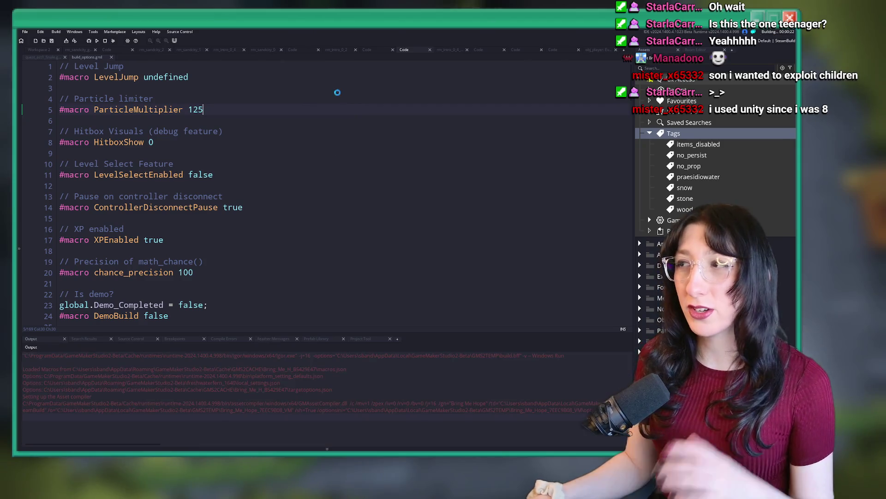
Switch the build config from NonSteamBuild to DebugBuild, then try quitting GameMaker and open Task Manager
left_click(766, 41)
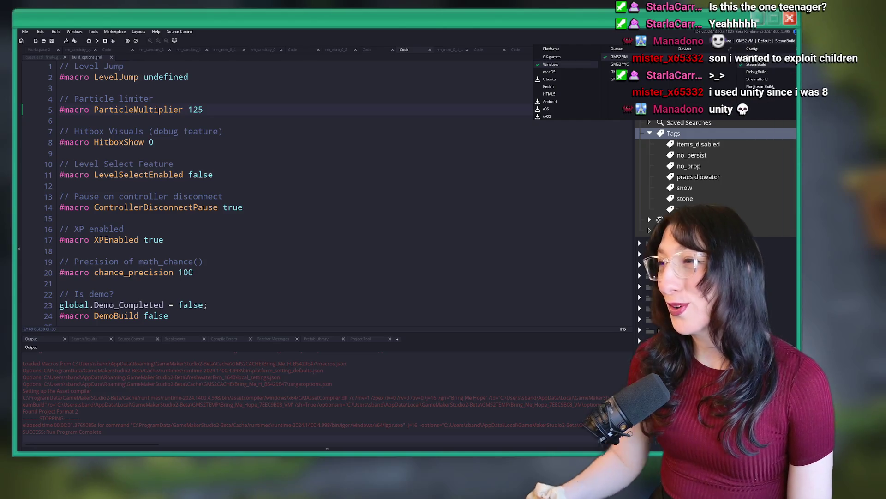
left_click(739, 86)
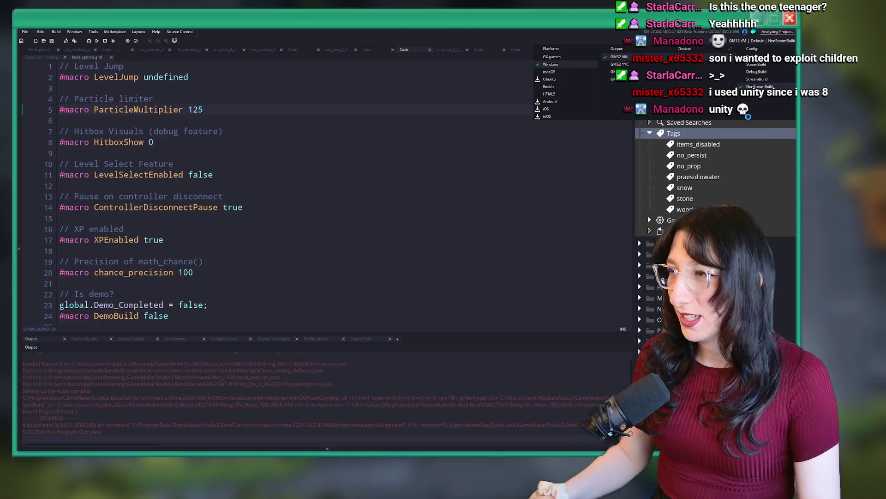
left_click(756, 72)
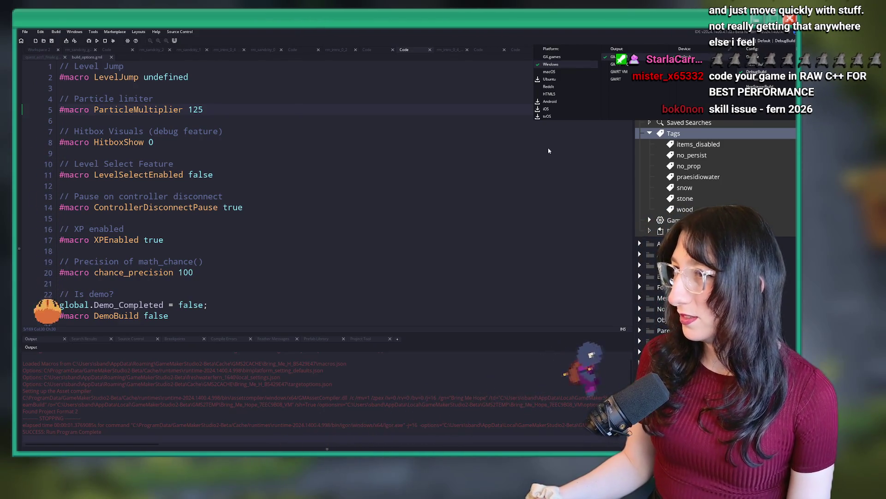
key("alt+F4")
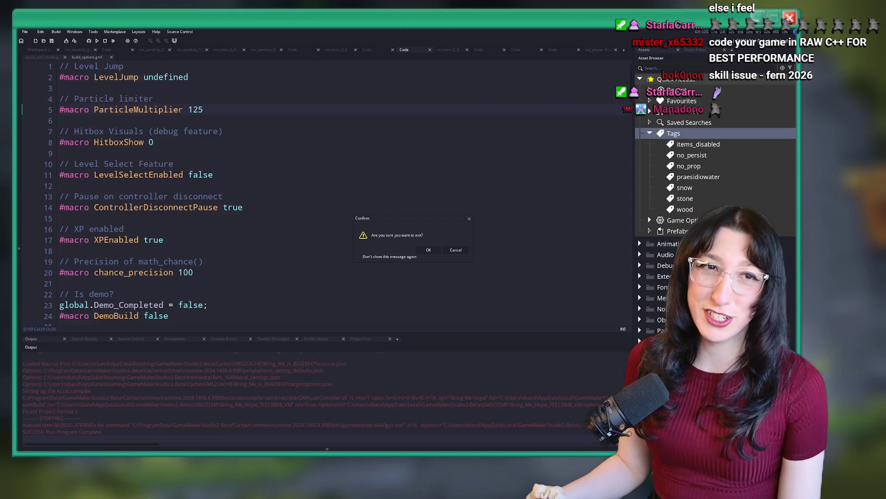
key("ctrl+shift+Escape")
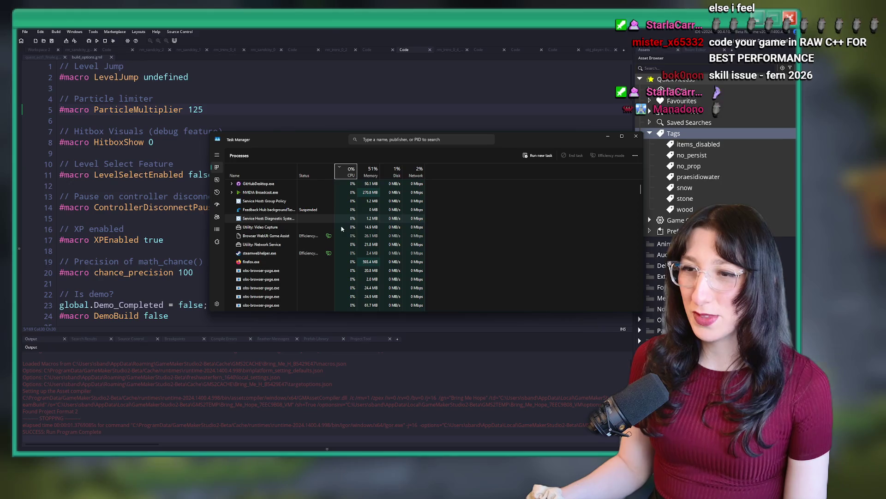
Sort Task Manager processes by CPU and end the GameMaker task
left_click(369, 183)
mouse_move(339, 136)
left_mouse_down()
mouse_move(492, 53)
mouse_move(367, 52)
left_mouse_up()
left_click(321, 162)
right_click(322, 164)
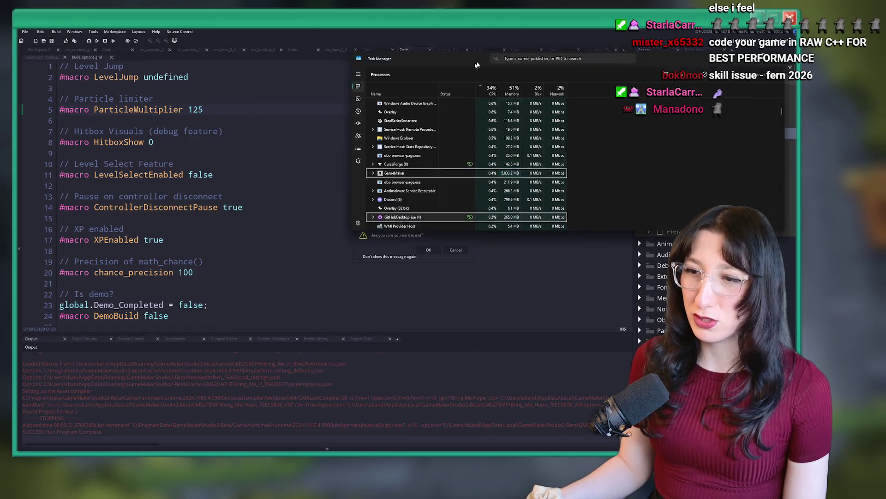
right_click(322, 164)
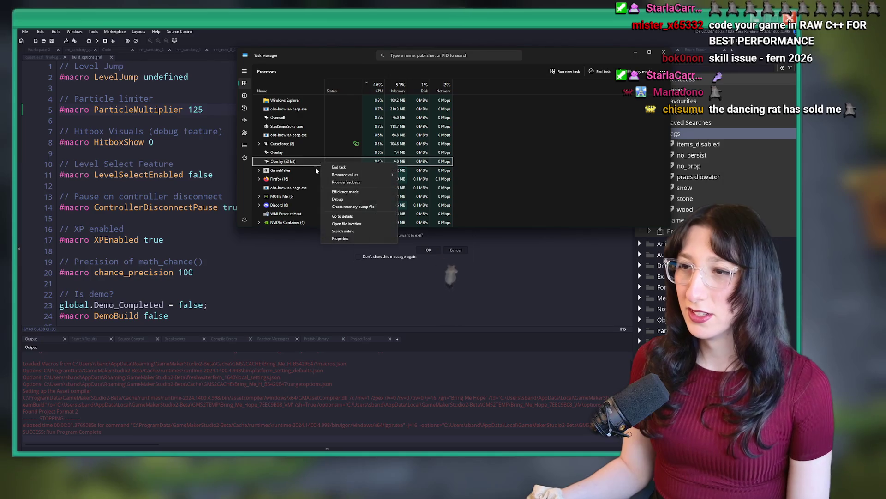
left_click(326, 183)
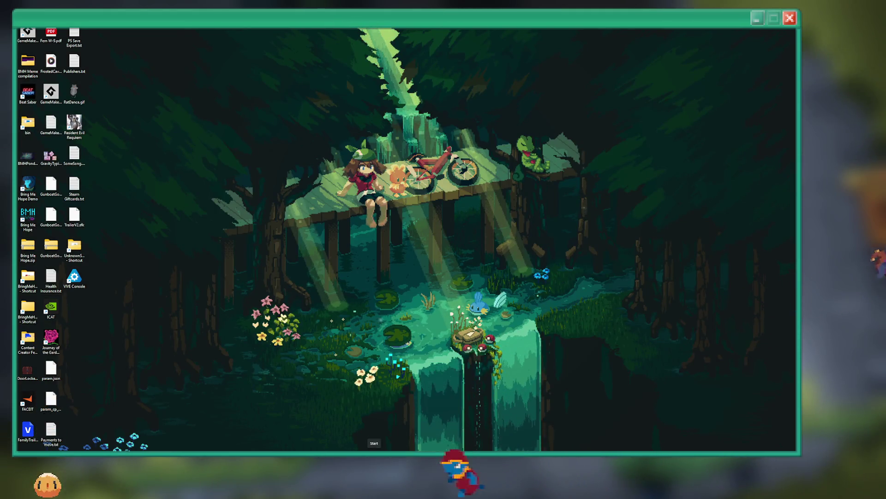
left_click(374, 450)
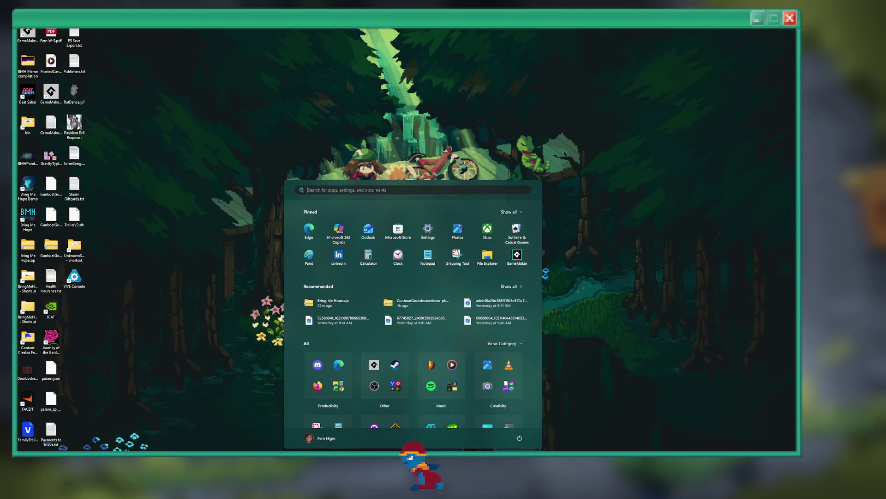
Type 'spotify' in the Start search and launch the result, which opens NVIDIA Broadcast's Audio page
type("spotify")
key("Return")
mouse_move(339, 450)
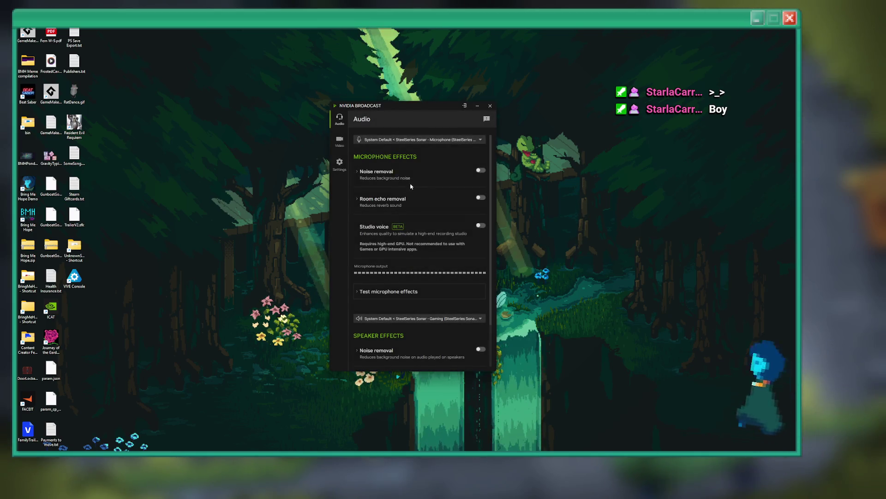
Review NVIDIA Broadcast's video effect settings, then bring up Windows search
left_click(339, 141)
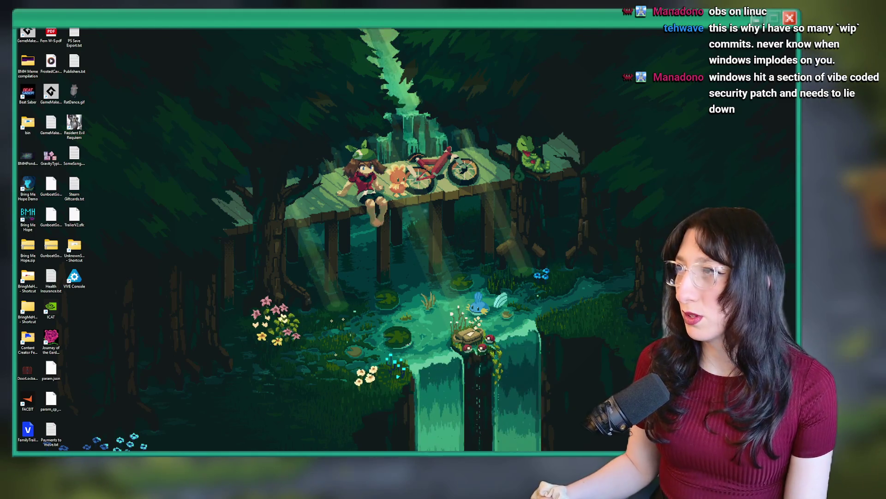
key("super")
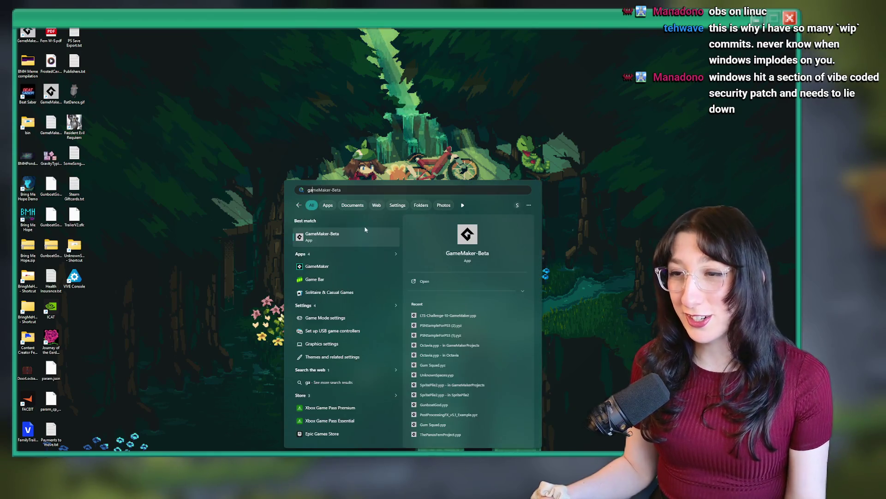
Dismiss the search panel and launch GitHub Desktop from a Windows search for 'g'
left_click(367, 394)
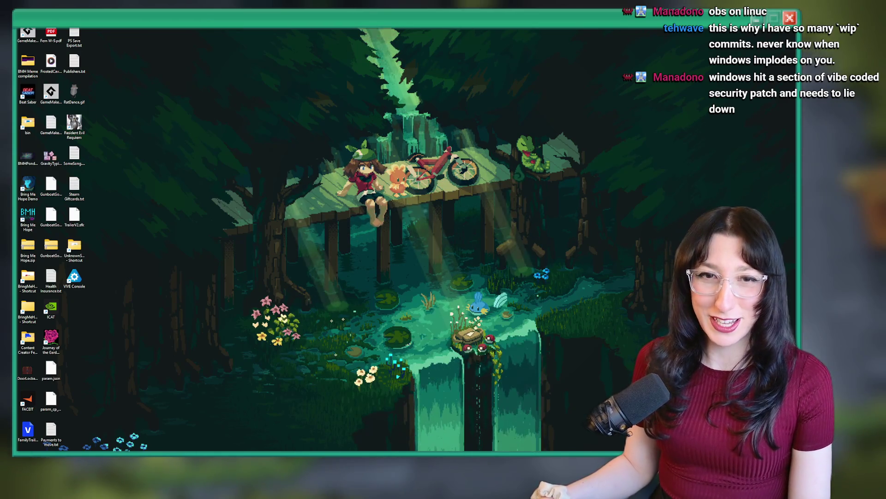
key("super")
type("g")
left_click(365, 236)
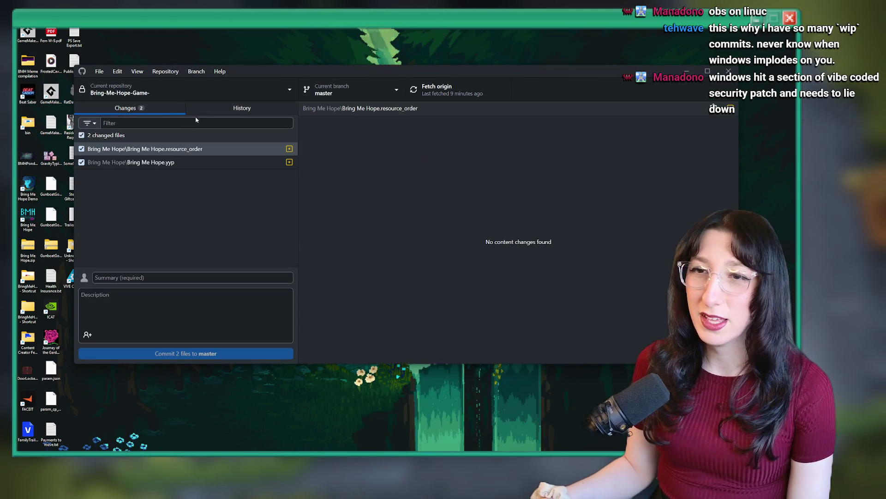
View the empty diff of Bring Me Hope.yyp, then the repository's commit history
left_click(178, 157)
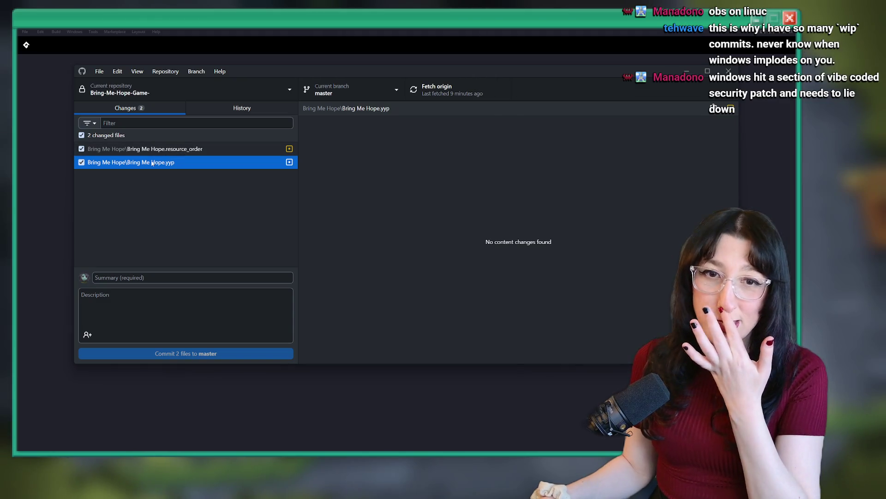
left_click(184, 89)
left_click(184, 89)
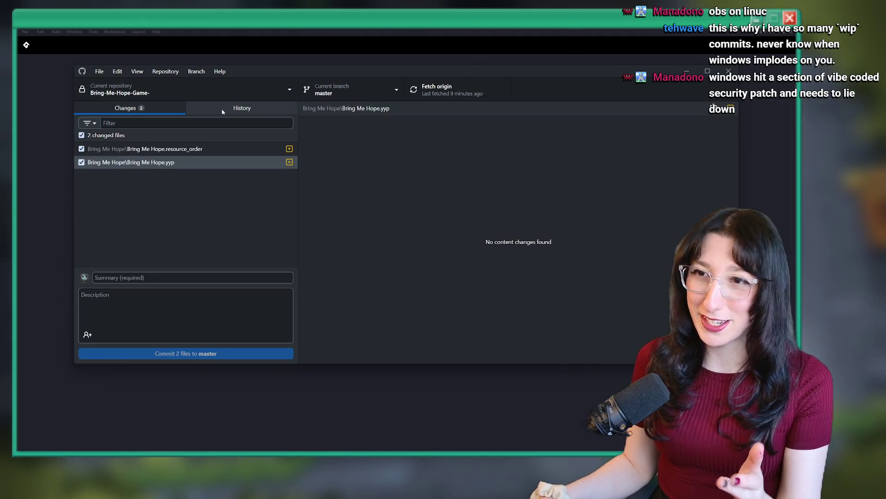
left_click(220, 109)
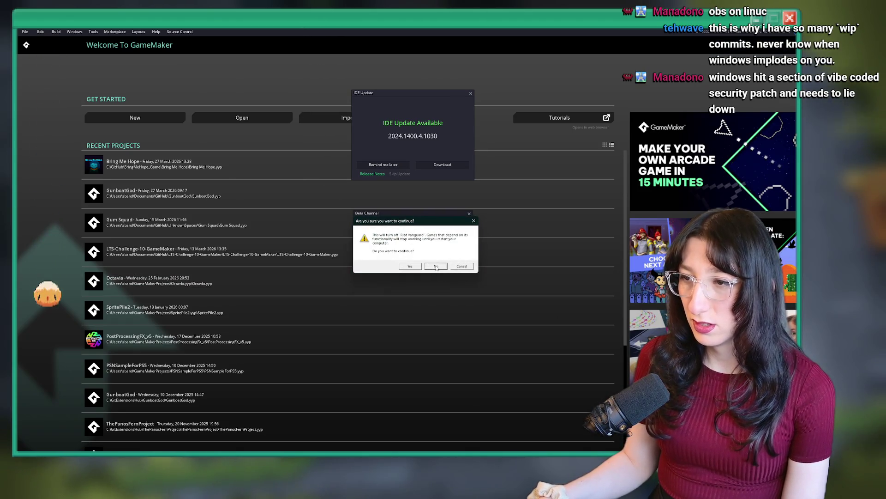
Dismiss the Beta Channel prompt and open Task Manager over GameMaker's Welcome screen
left_click(411, 267)
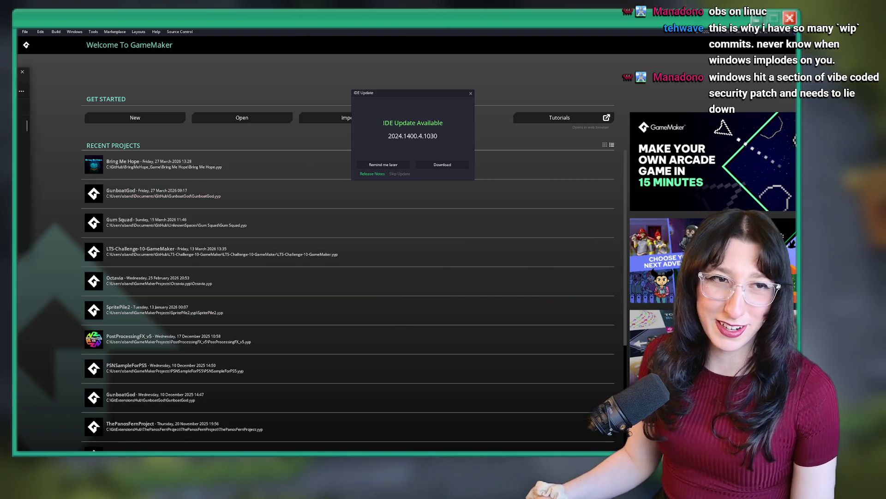
key("ctrl+shift+Escape")
left_click(118, 125)
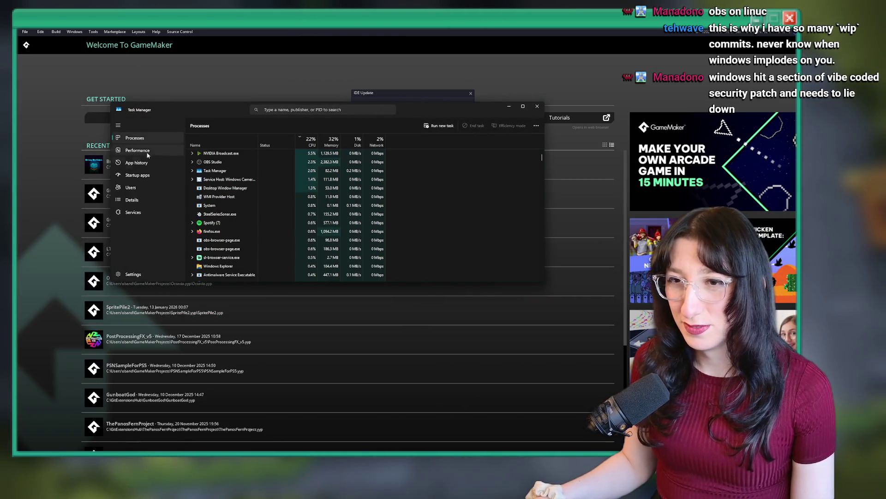
Sort startup apps by publisher and disable Taskbar Application, Riot Client and Vanguard at startup
left_click(138, 175)
left_click(261, 154)
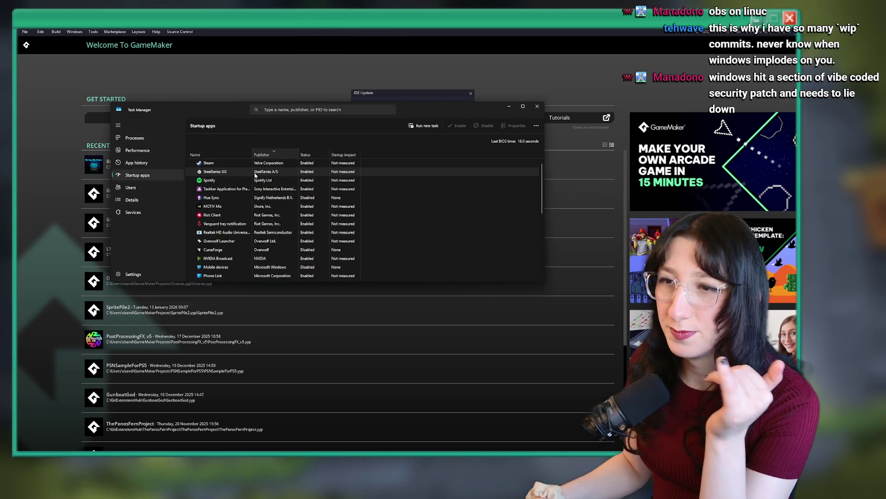
right_click(245, 189)
left_click(261, 193)
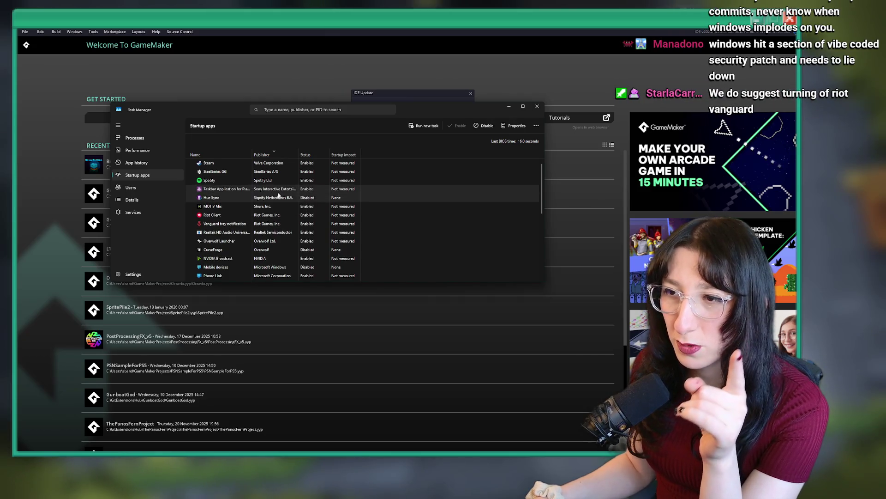
right_click(290, 223)
key("Escape")
right_click(290, 223)
left_click(303, 229)
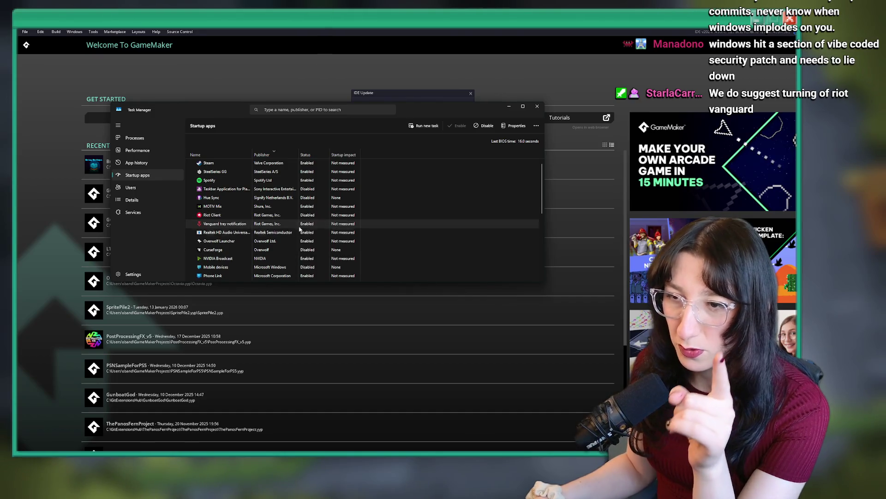
Disable Overwolf Launcher and Phone Link from launching at startup
scroll(311, 238, "down", 1)
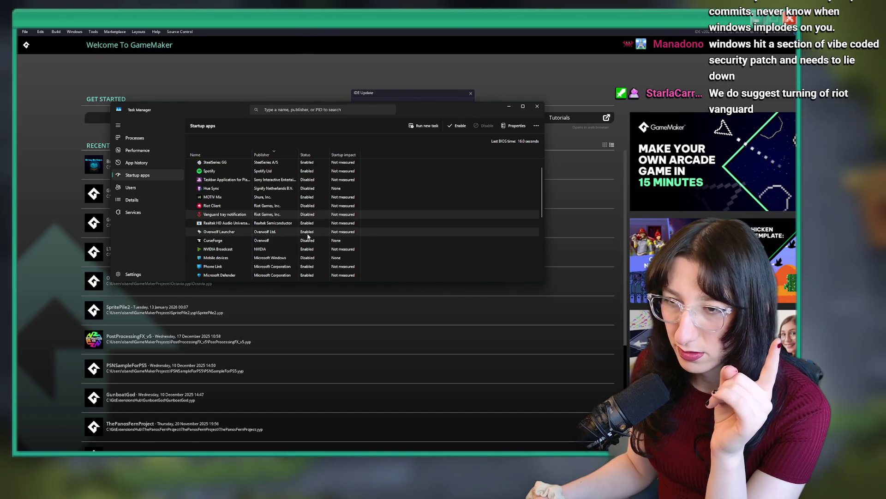
left_click(301, 231)
right_click(301, 232)
left_click(310, 237)
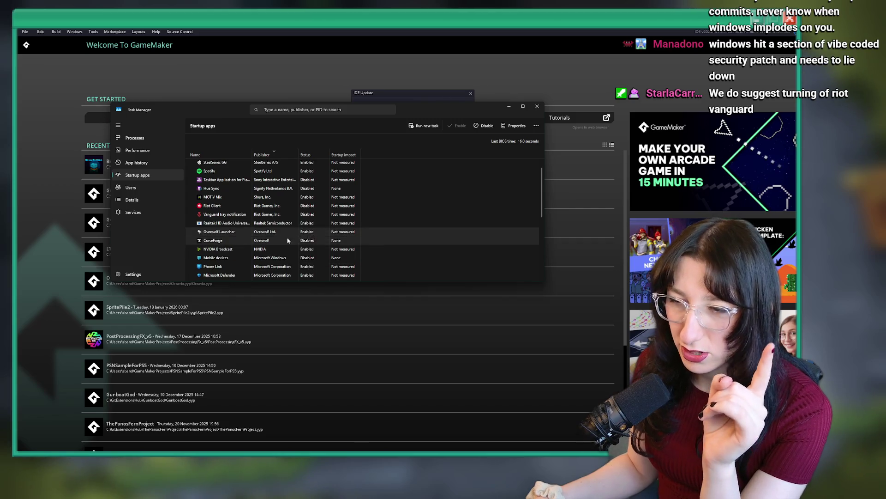
right_click(290, 267)
left_click(293, 273)
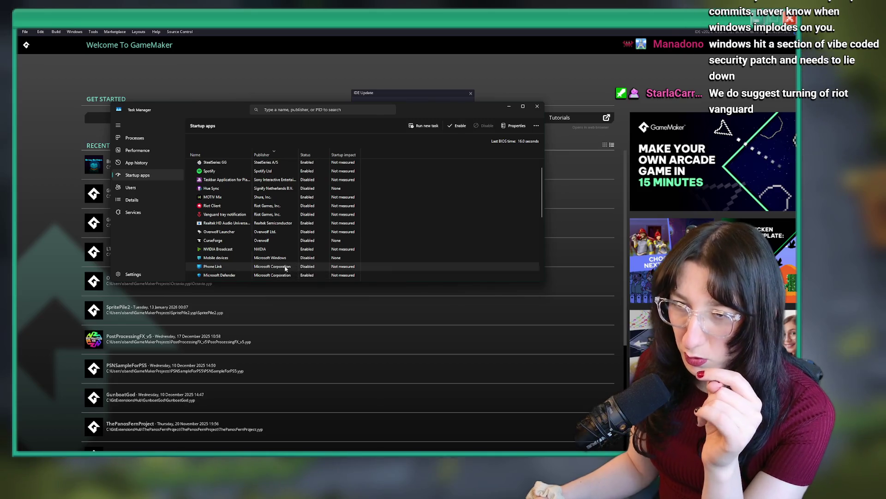
Re-enable Taskbar Application, disable NVIDIA Broadcast at startup, and close Task Manager
scroll(289, 259, "up", 1)
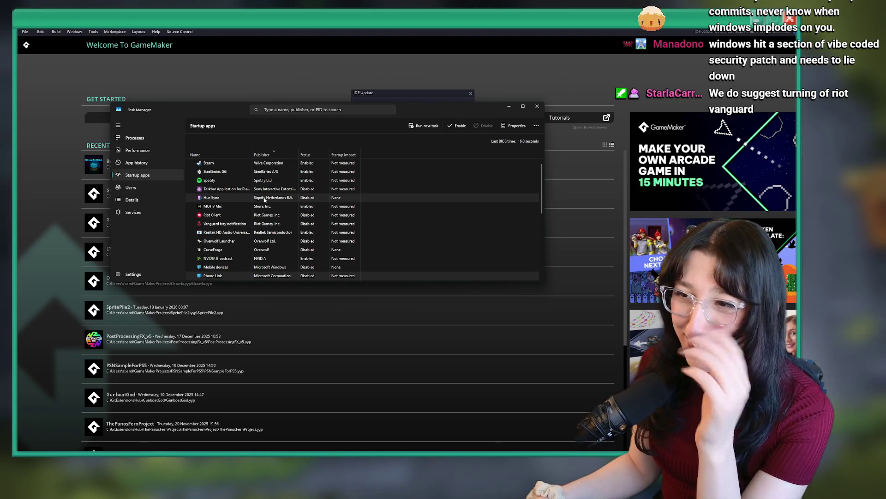
right_click(284, 189)
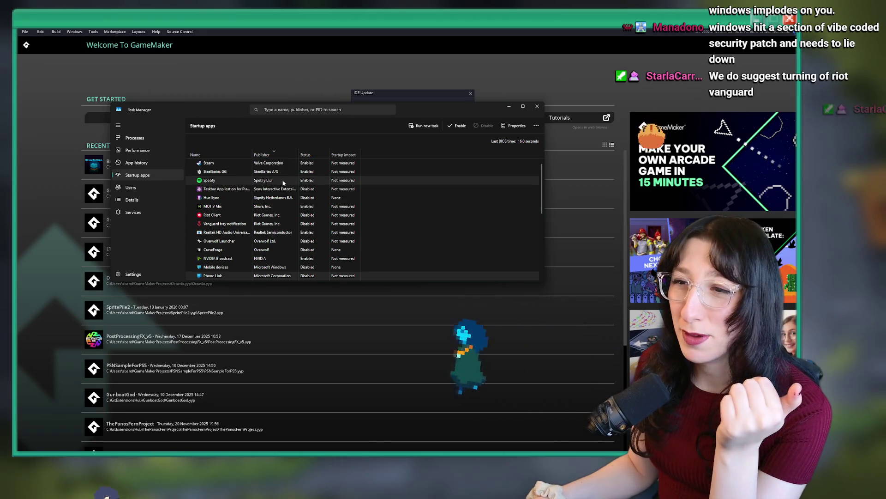
left_click(301, 189)
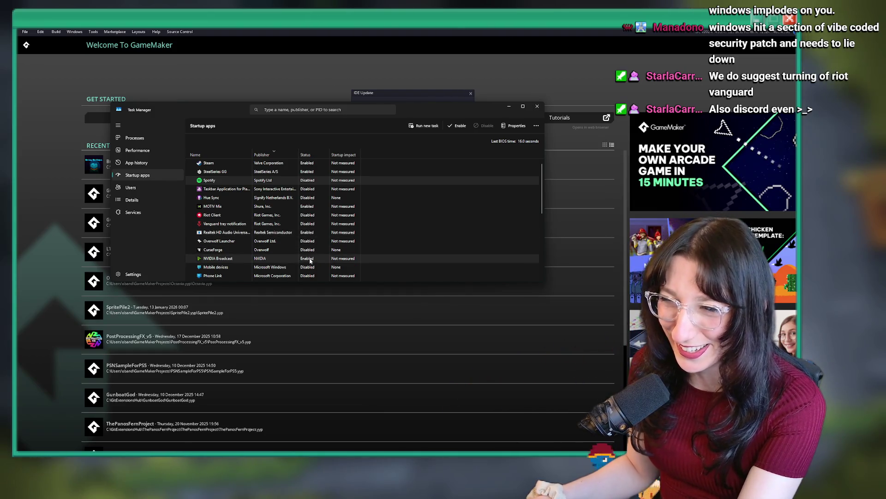
left_click(247, 261)
right_click(247, 261)
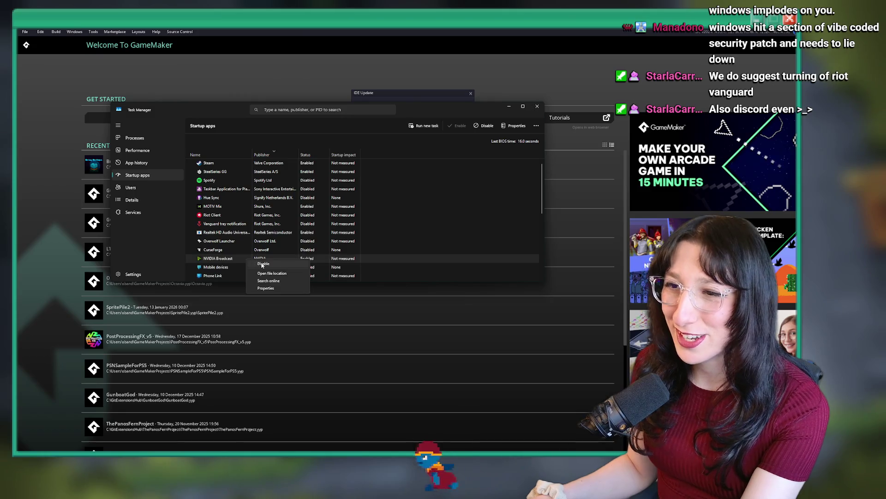
key("Escape")
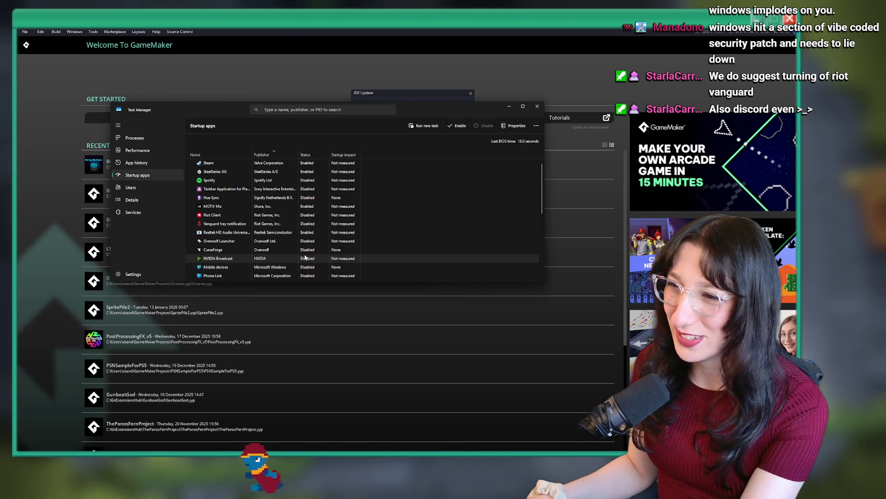
left_click(484, 126)
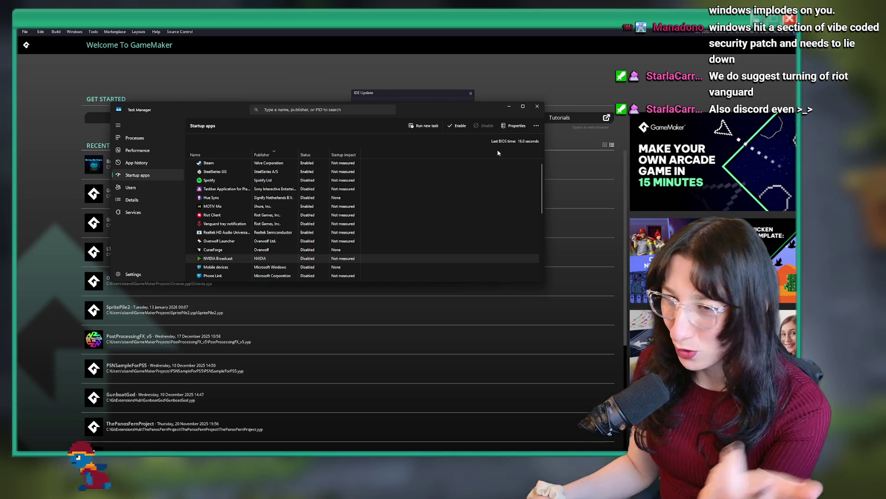
left_click(537, 107)
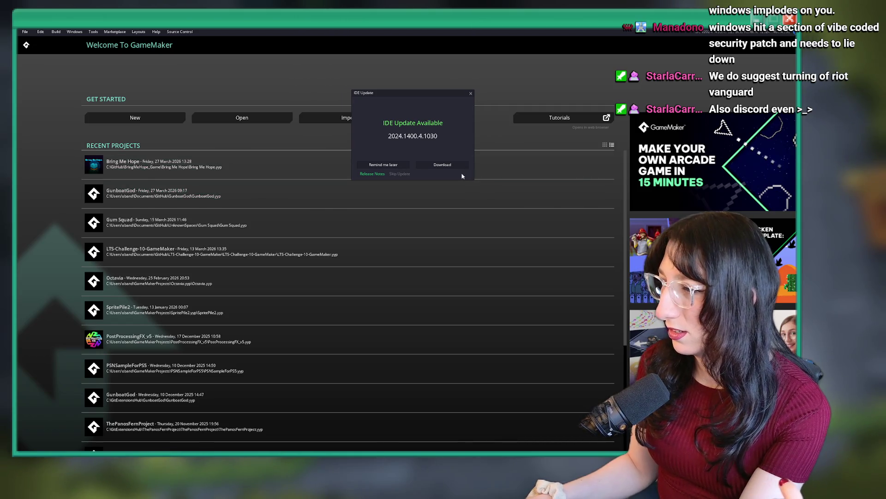
Postpone the IDE update and reopen Bring Me Hope, placing the cursor at line 23 of build_options
left_click(394, 164)
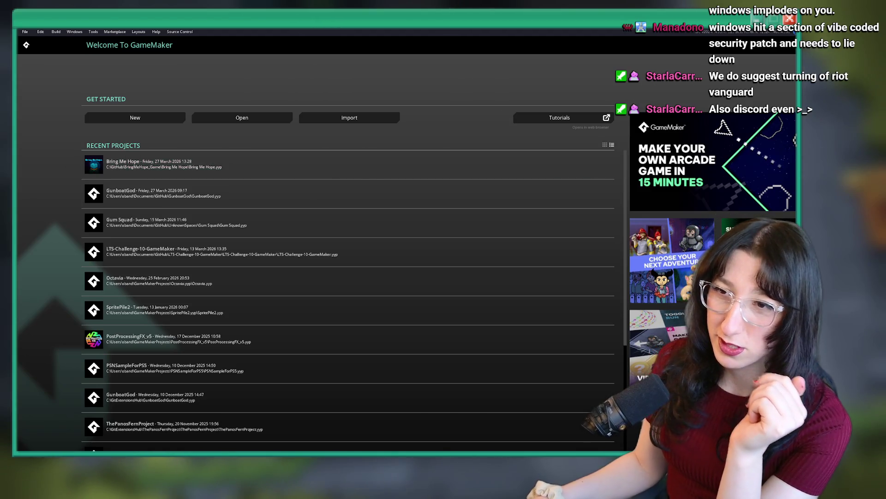
left_click(248, 159)
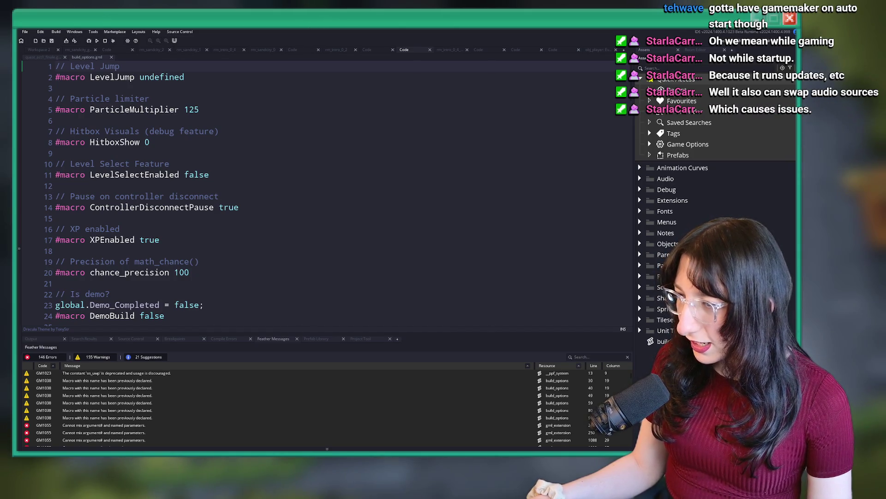
left_click(518, 308)
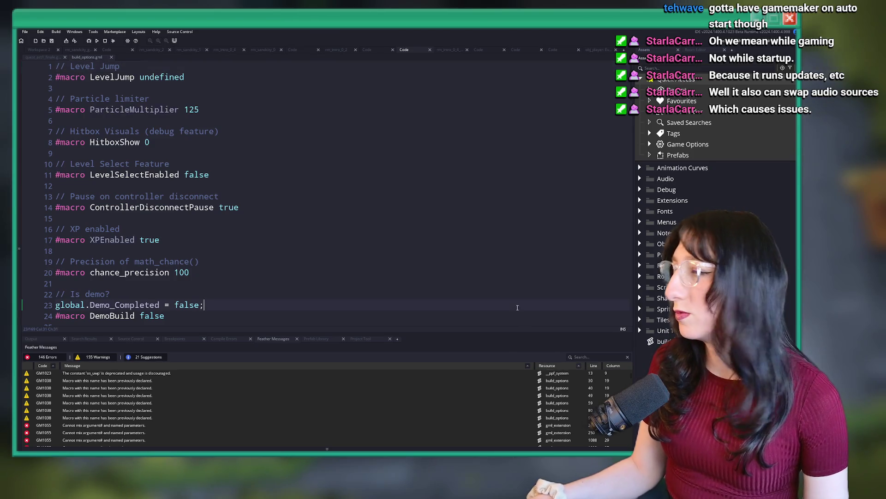
Open a new empty workspace and close the rm_sandcity, rm_intro_0_4 and code tabs
left_click(189, 272)
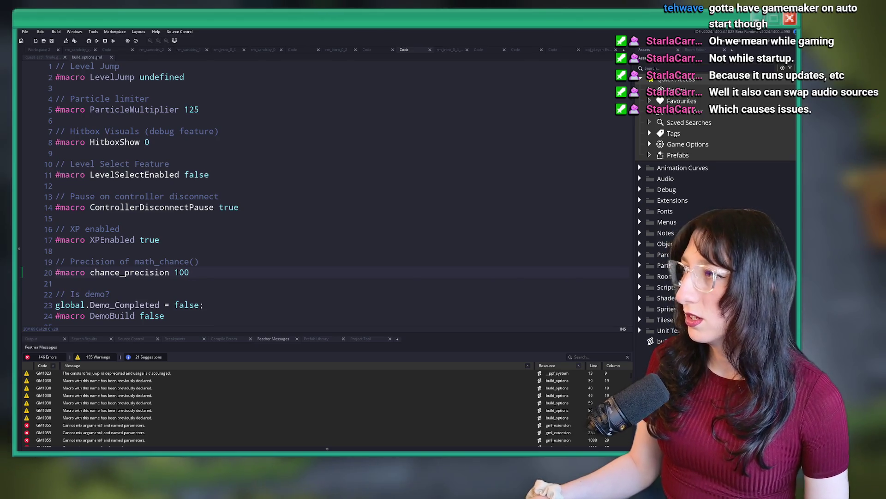
right_click(327, 205)
left_click(253, 171)
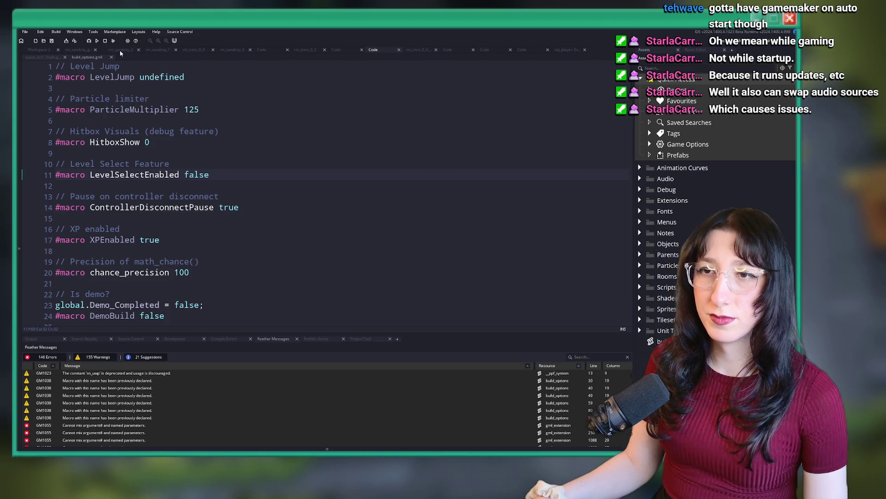
key("ctrl+alt+Left")
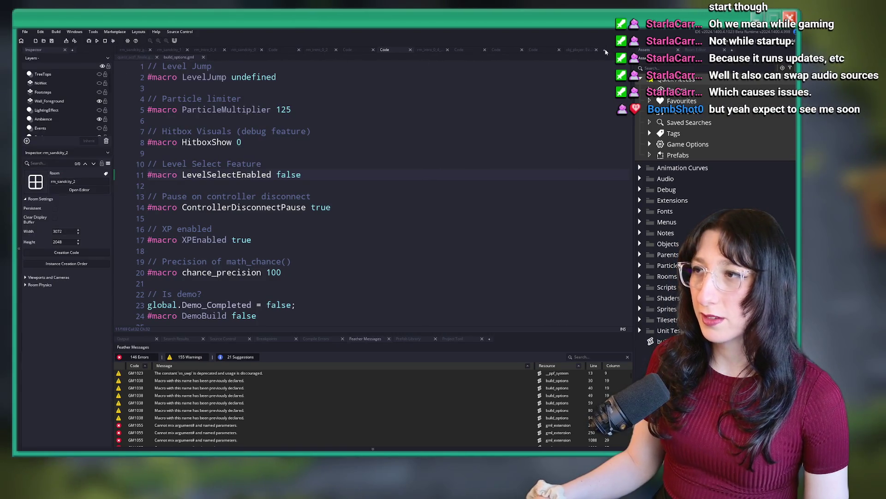
left_click(606, 52)
middle_click(180, 51)
middle_click(179, 52)
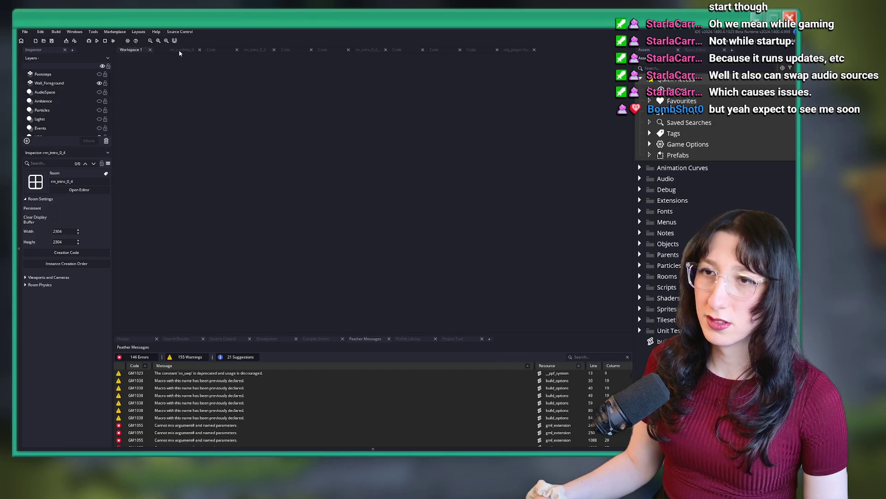
middle_click(179, 52)
middle_click(180, 52)
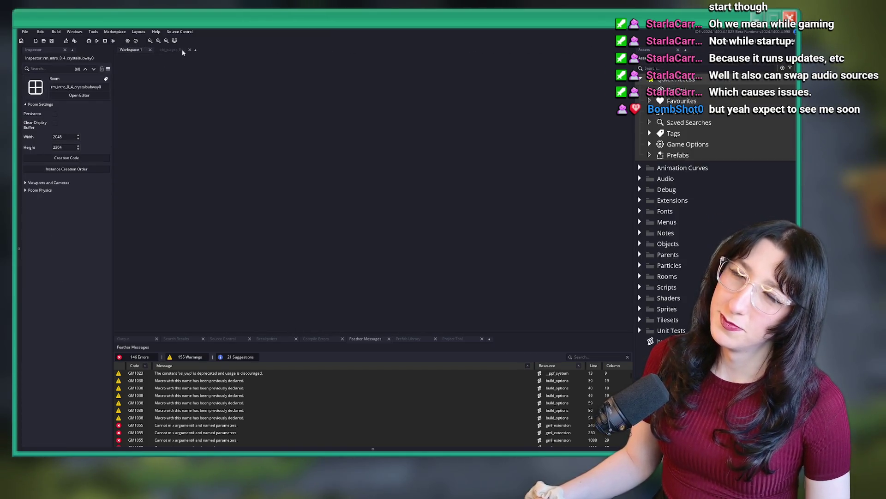
Check running processes sorted by memory in Task Manager, then close it
key("ctrl+shift+Escape")
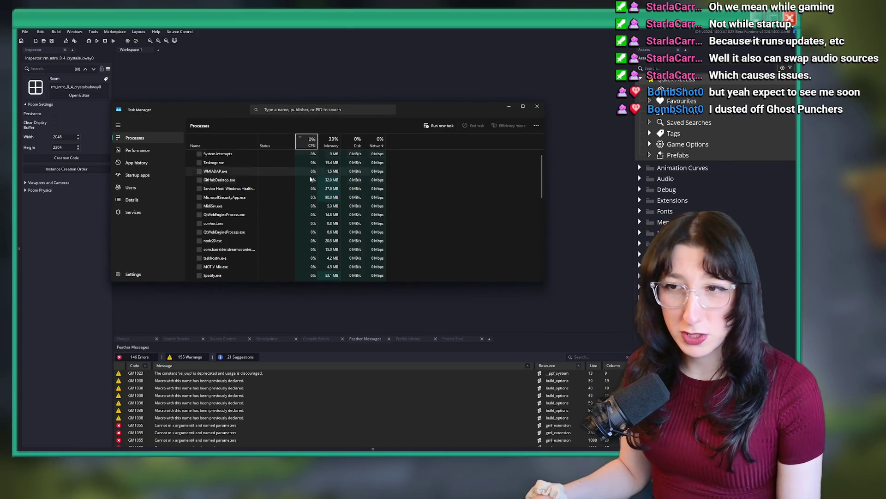
left_click(331, 143)
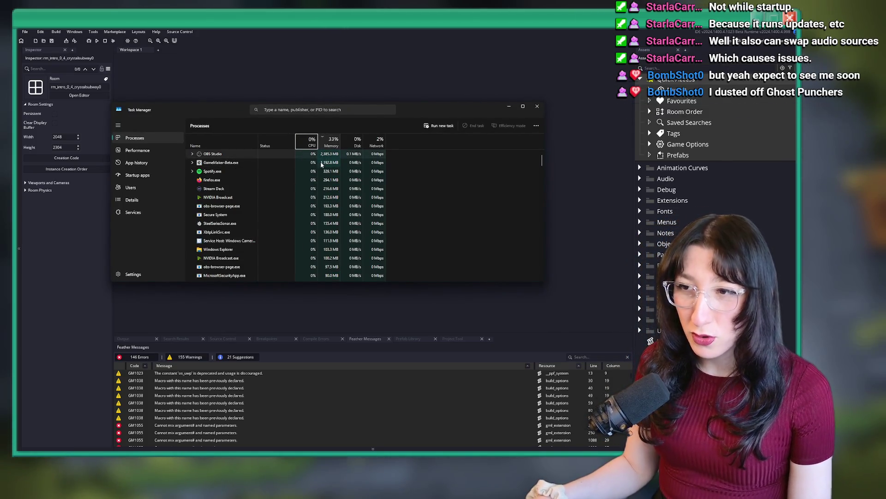
left_click(537, 109)
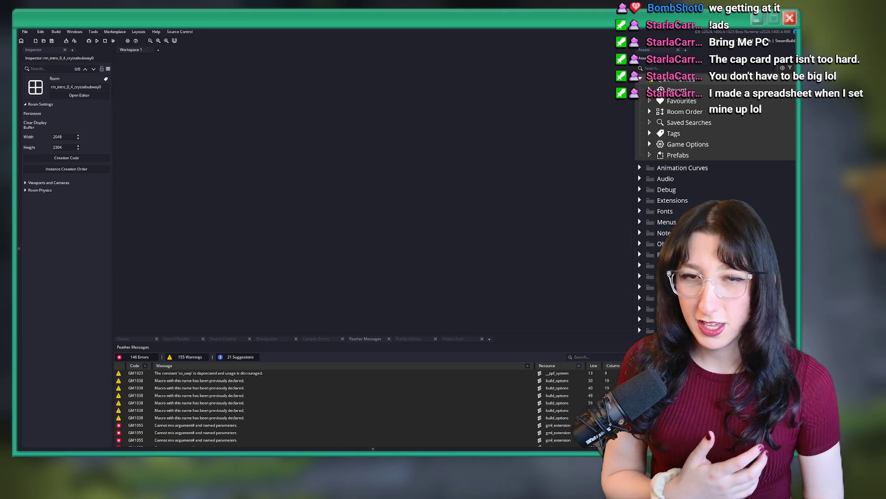
Open quest_act1_finale and scroll to its rm_intro_0_4_seaelevatorstation0 room_start condition
left_click(158, 181)
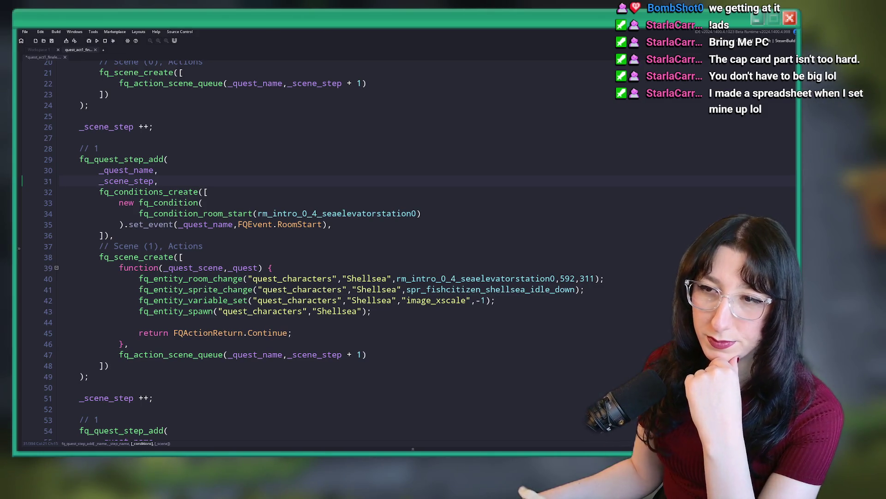
scroll(281, 288, "down", 2)
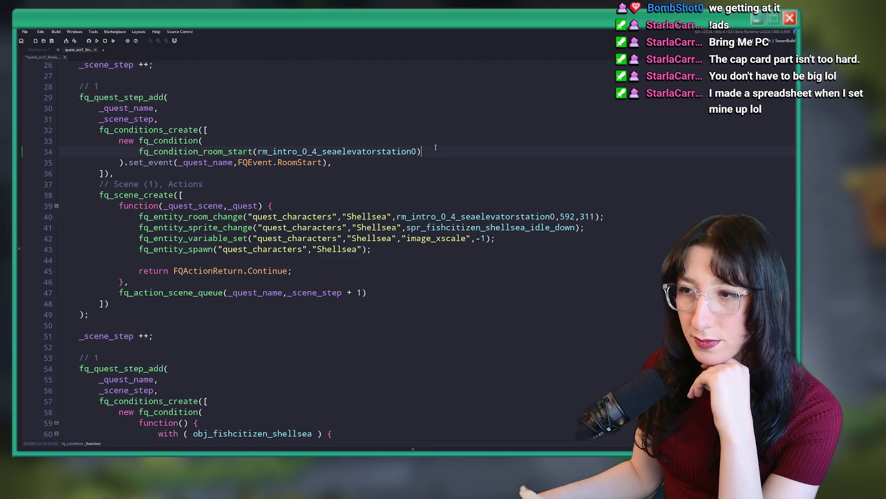
scroll(170, 334, "up", 4)
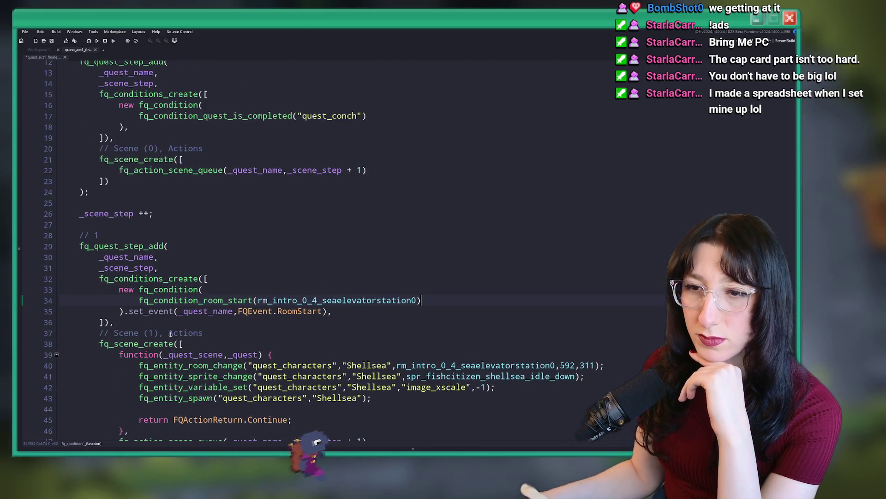
scroll(171, 334, "up", 4)
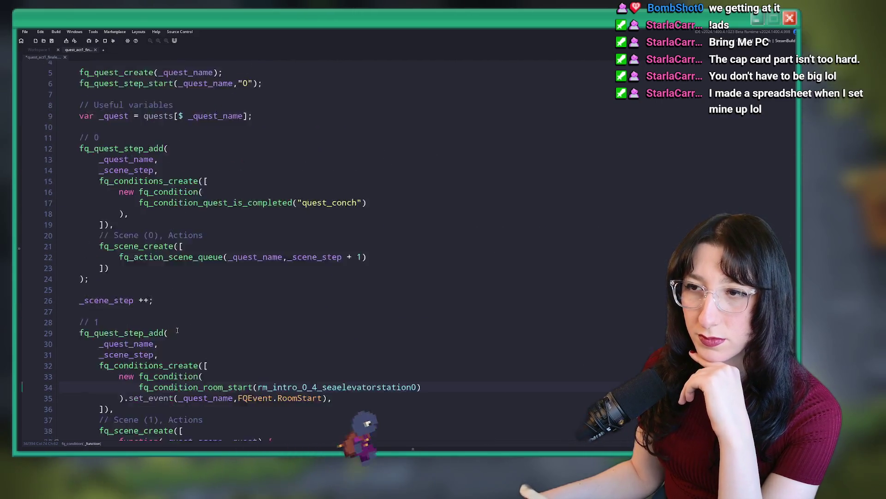
Close quest_act1_finale and run the game, which fails with an invalid token error at line 1
left_click(94, 49)
left_click(98, 41)
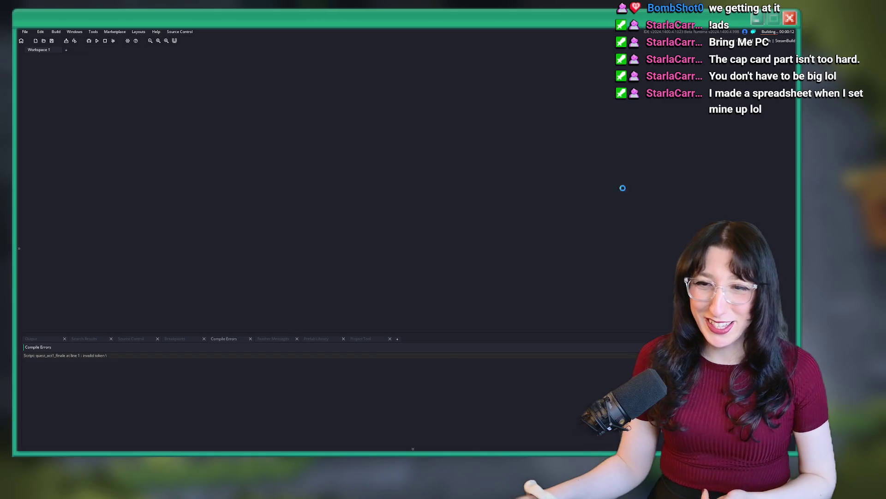
Delete the stray backslash on line 1 of quest_act1_finale, rerun the game, and enlarge the editor
double_click(125, 353)
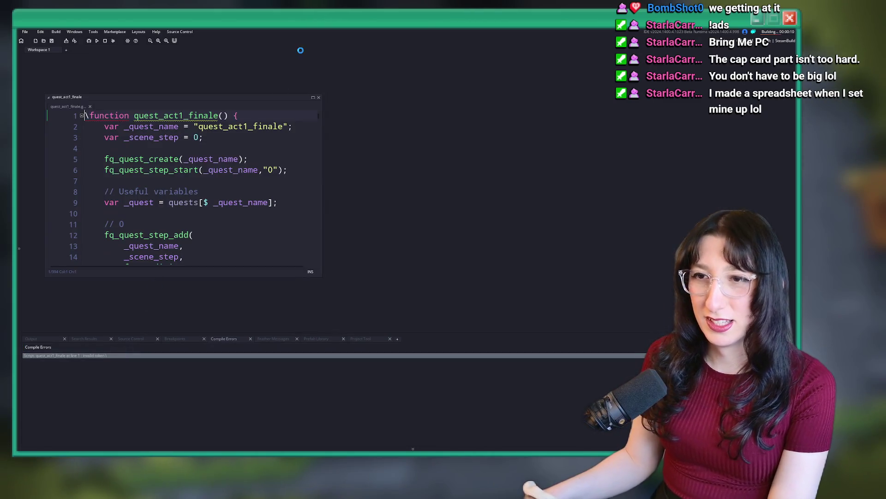
key("Delete")
key("F5")
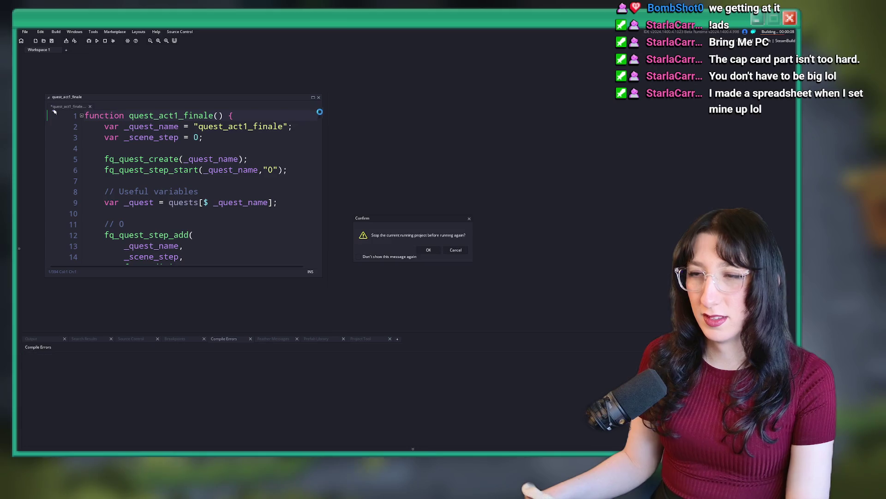
left_click(429, 250)
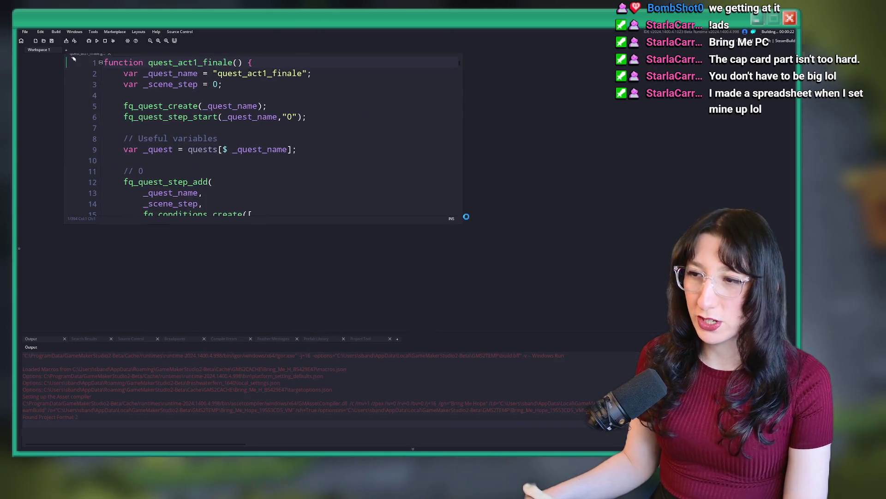
mouse_move(463, 225)
left_mouse_down()
mouse_move(564, 297)
mouse_move(542, 154)
left_mouse_up()
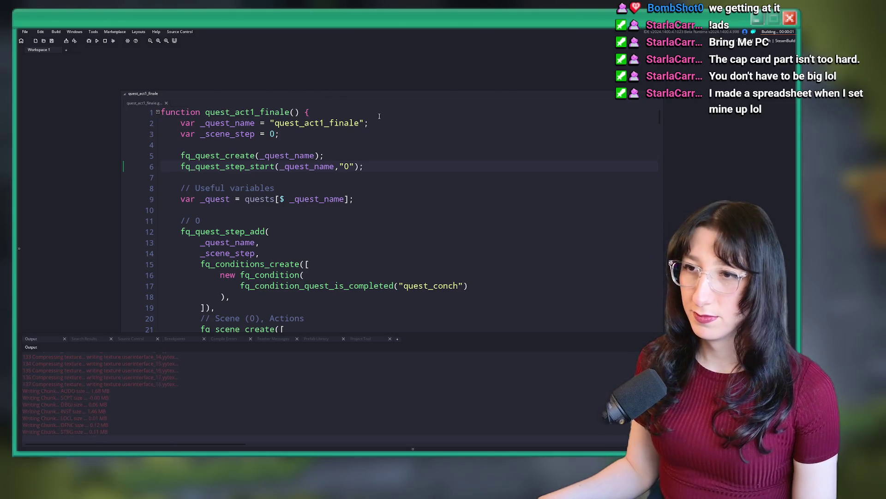
Let the game launch, then return to the editor and close the running game
left_click(406, 113)
left_click(434, 118)
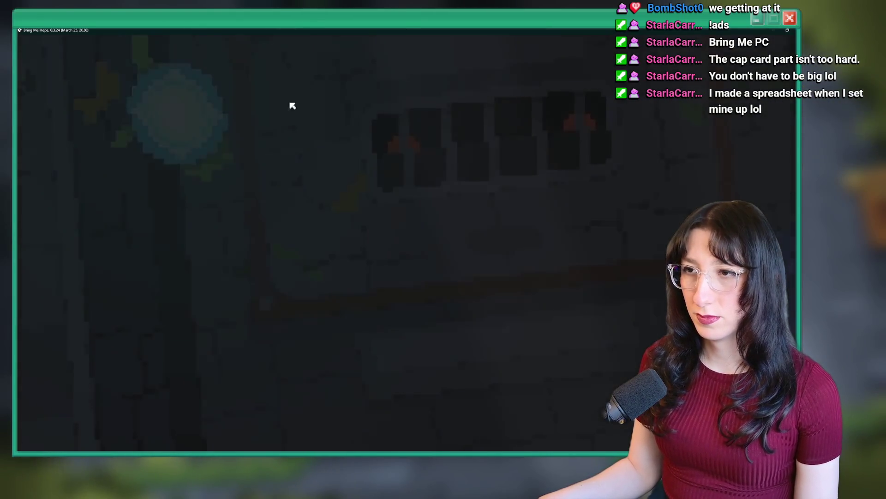
key("alt+Tab")
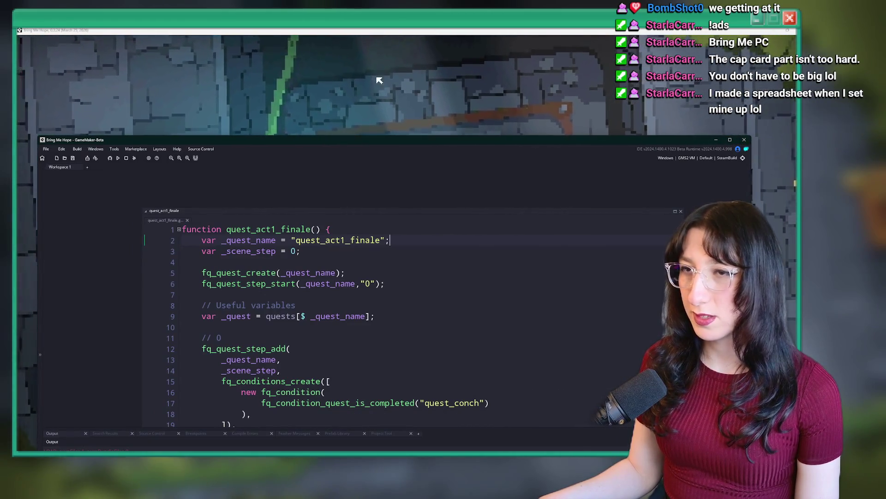
key("alt+F4")
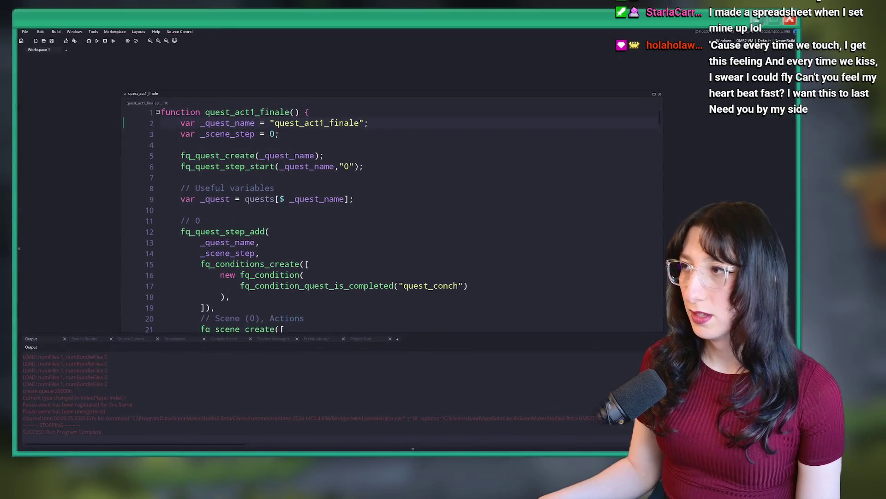
Switch the project's build configuration to DebugBuild
left_click(757, 41)
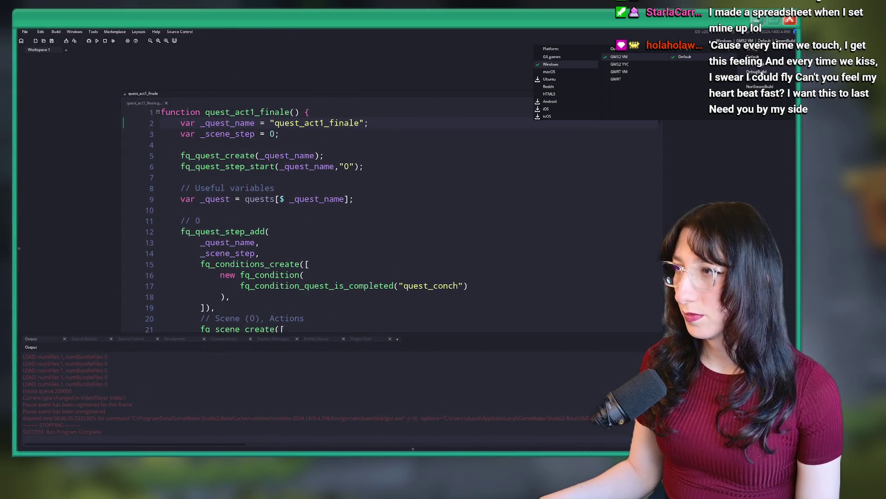
left_click(761, 72)
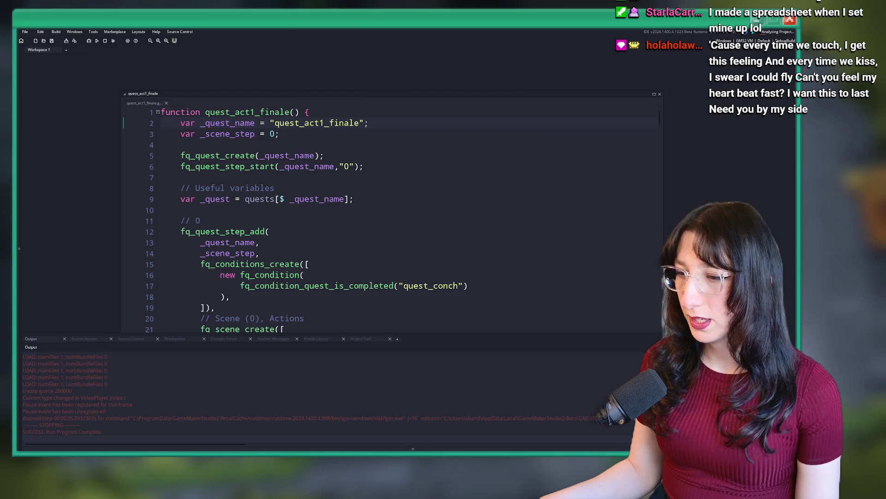
key("alt+Tab")
key("alt+Tab")
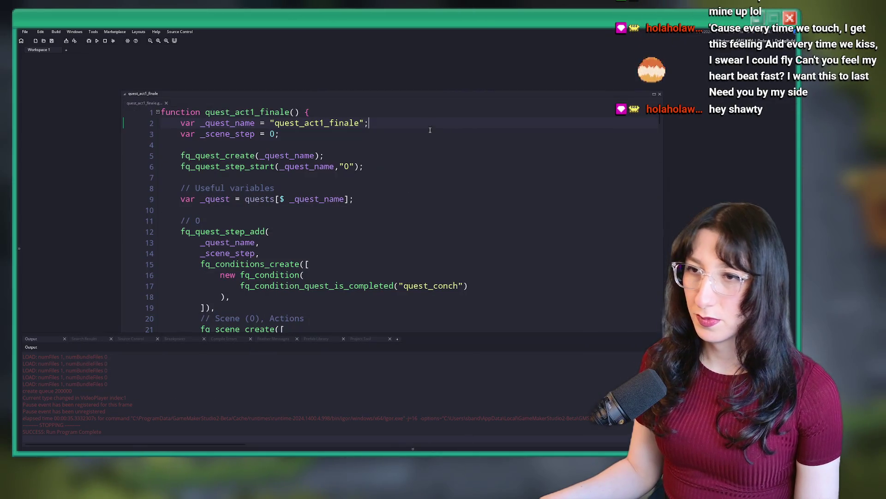
Search the whole project for '.room_start' and confirm nothing matches
left_click(390, 177)
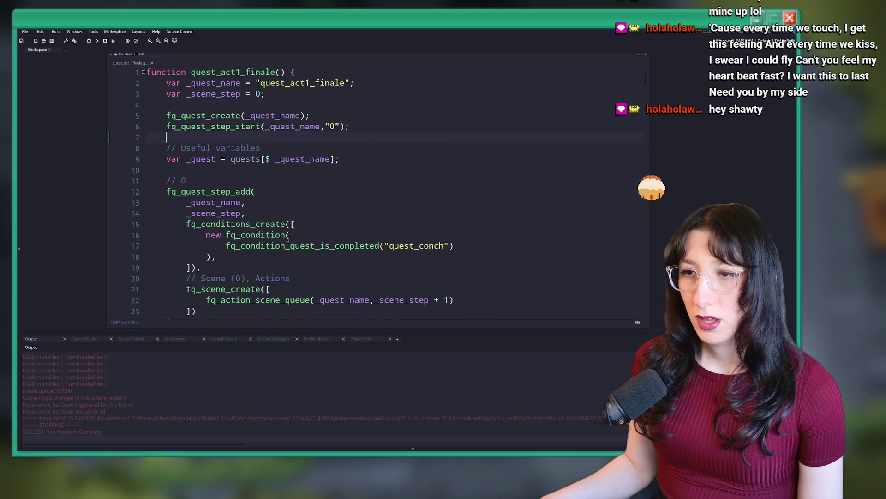
key("ctrl+shift+f")
type(".room")
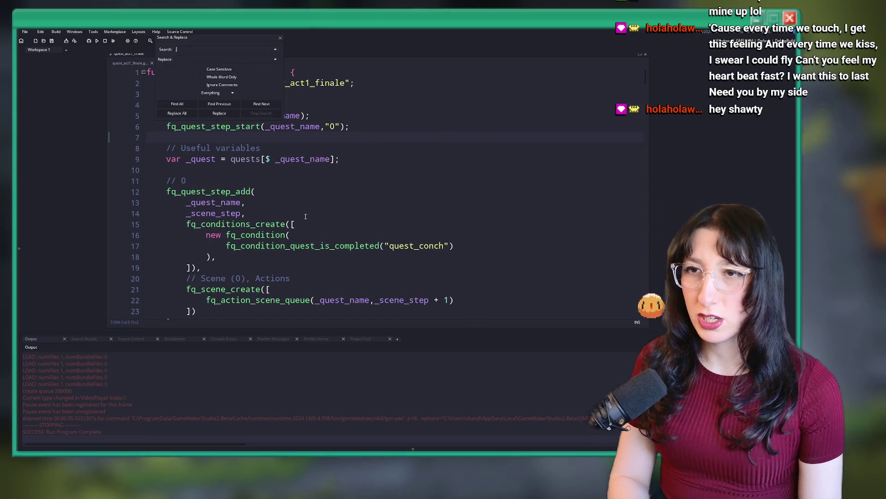
type("_start")
key("Return")
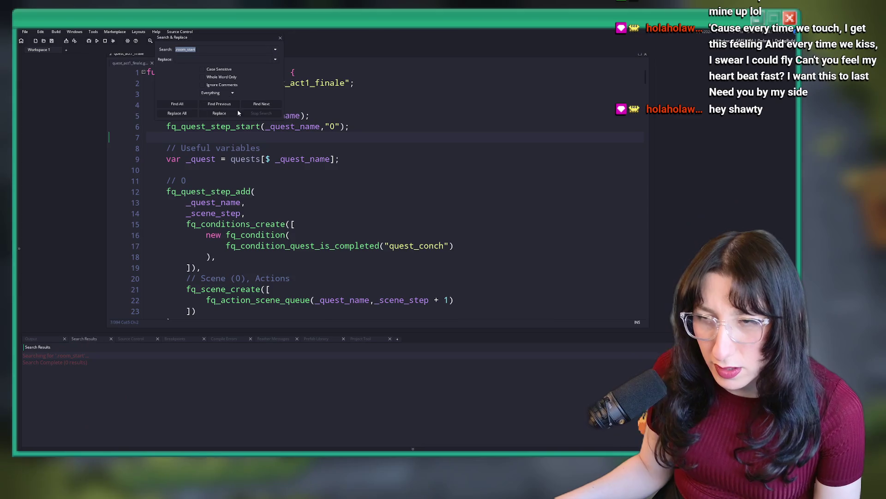
left_click(280, 38)
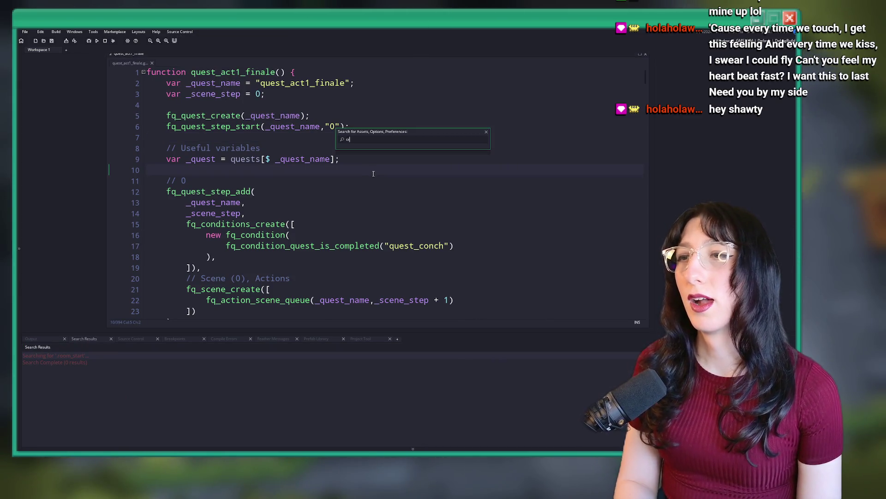
Open quest_crystalsubway, enlarge its window, and read through its quest steps past line 144
type("ltalsu")
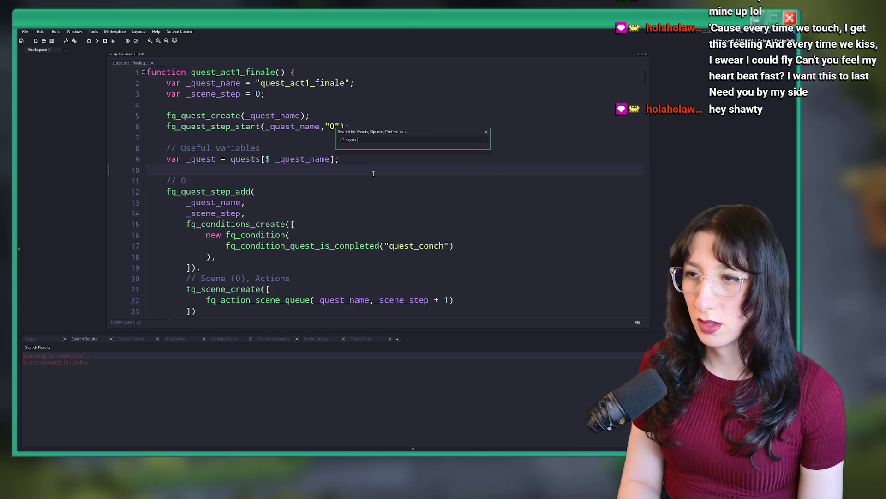
key("Return")
scroll(376, 215, "down", 5)
scroll(375, 215, "up", 1)
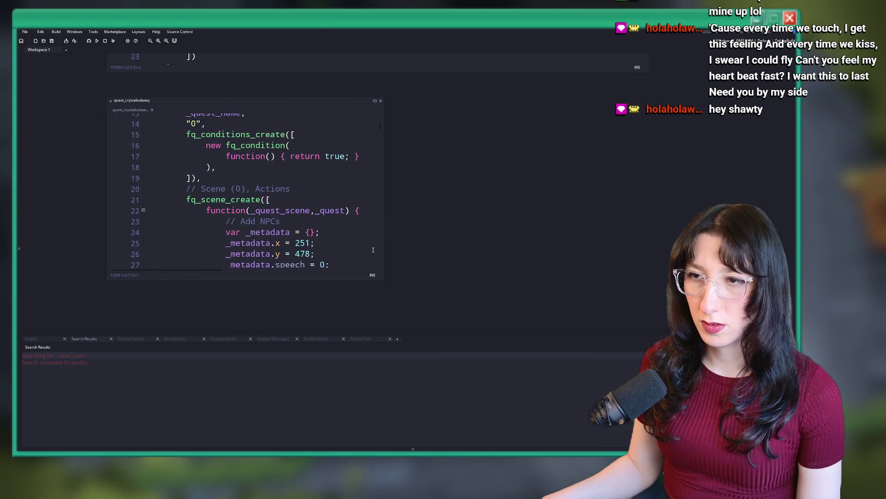
left_click_drag(382, 282, 651, 344)
scroll(379, 145, "down", 7)
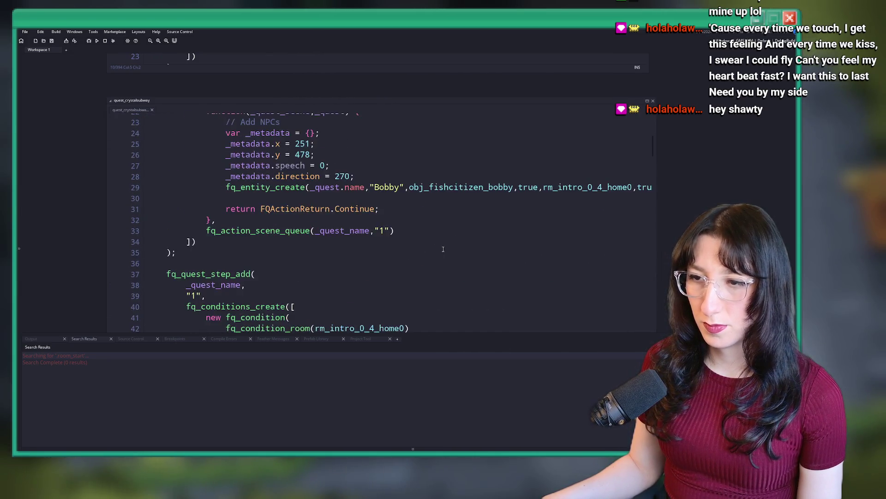
scroll(379, 145, "down", 14)
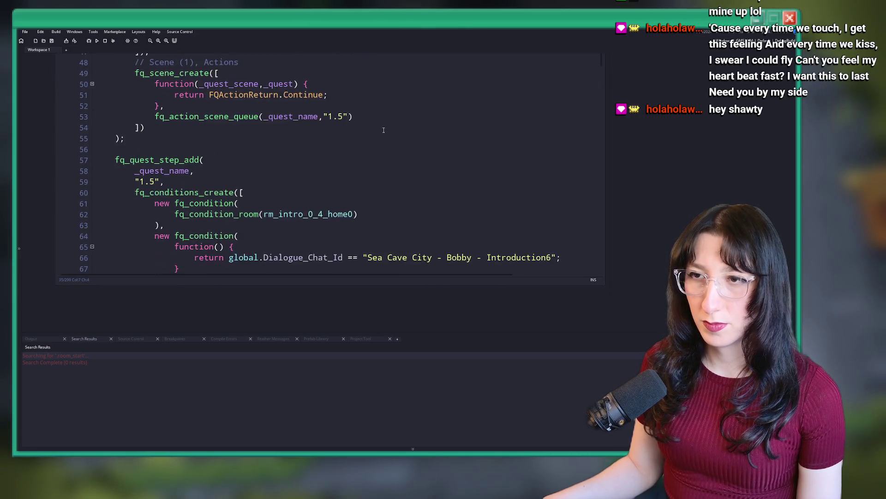
scroll(356, 123, "down", 6)
scroll(365, 129, "up", 4)
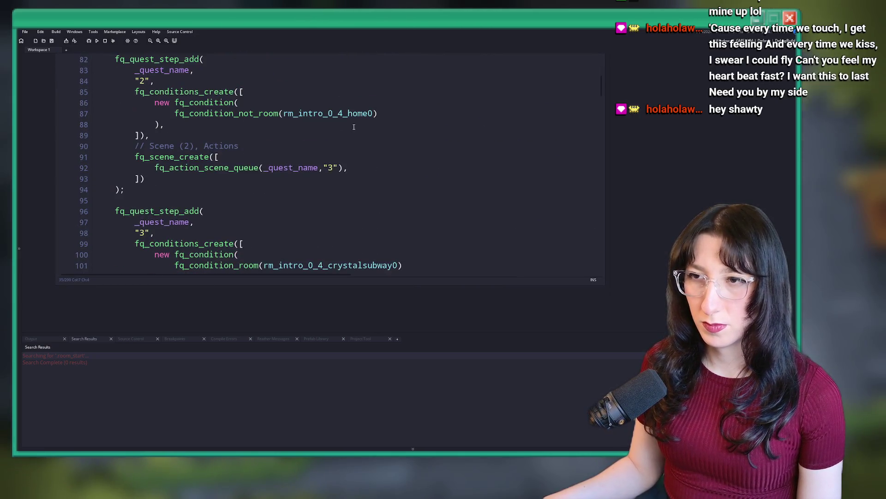
scroll(387, 143, "down", 8)
scroll(386, 142, "down", 9)
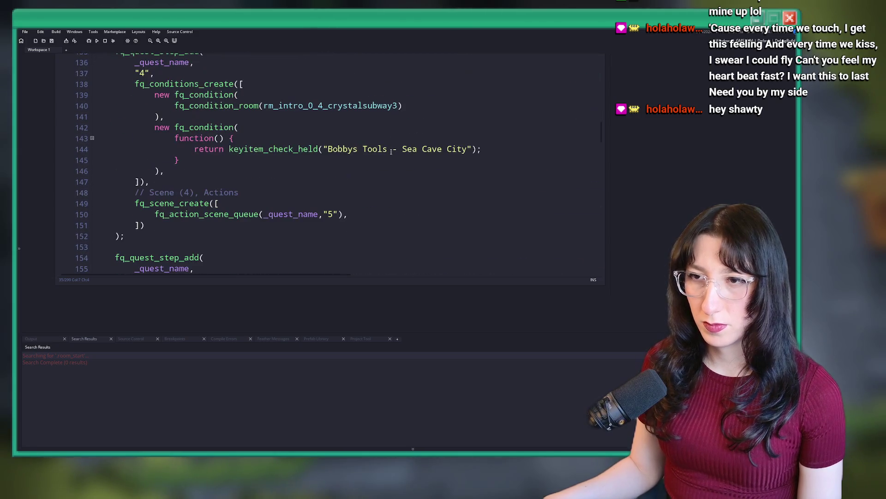
left_click(397, 204)
scroll(390, 147, "down", 9)
scroll(389, 146, "down", 3)
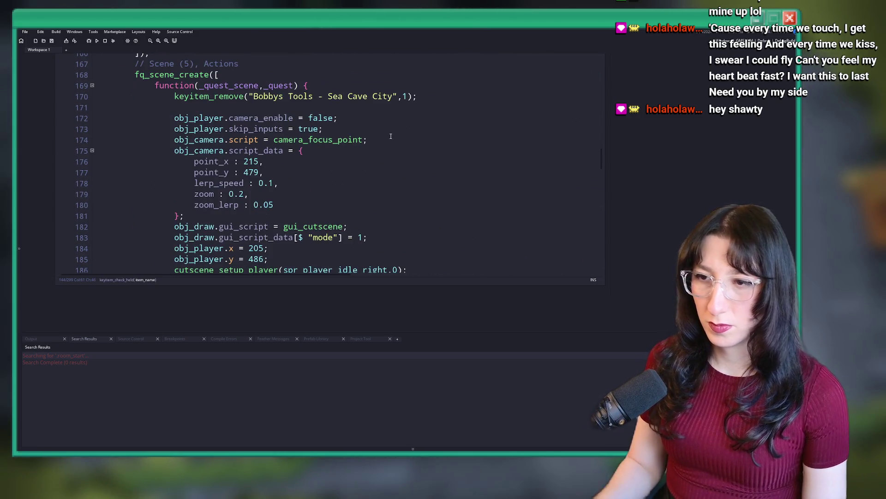
key("ctrl+f")
Search the project for '_hook' and open quest_frostedcaves at its room_transition_add_hook line
type("_hook")
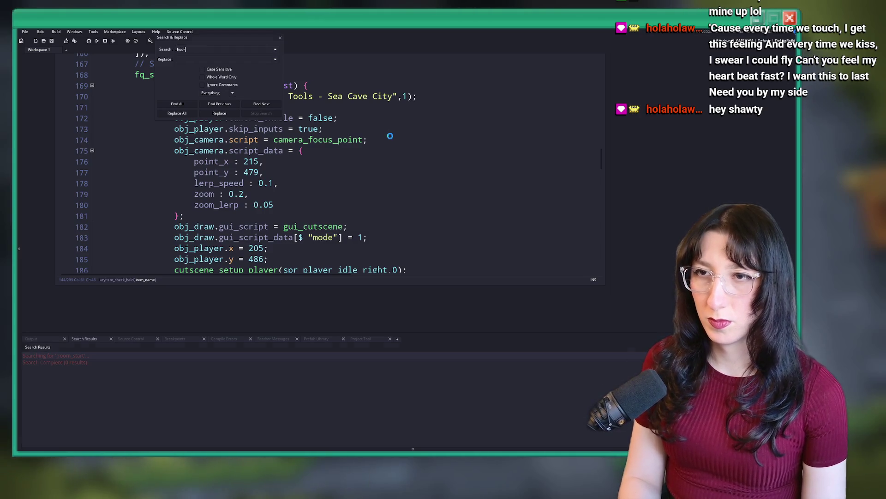
key("Return")
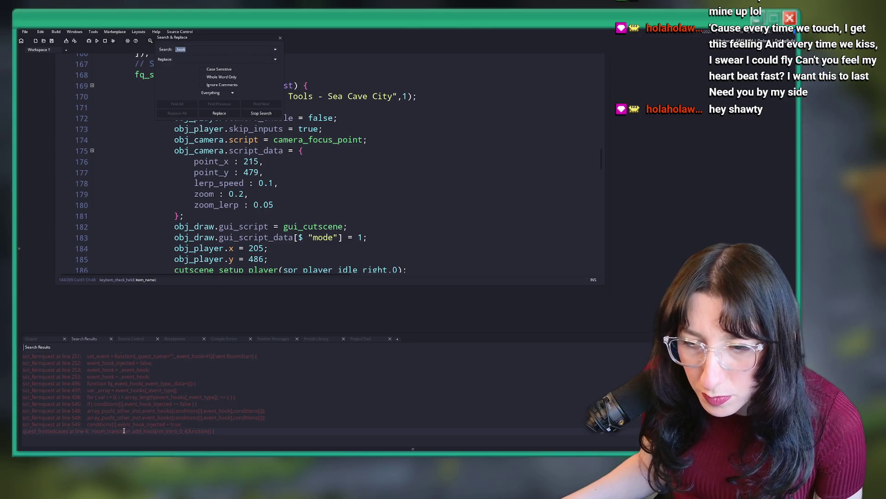
double_click(126, 431)
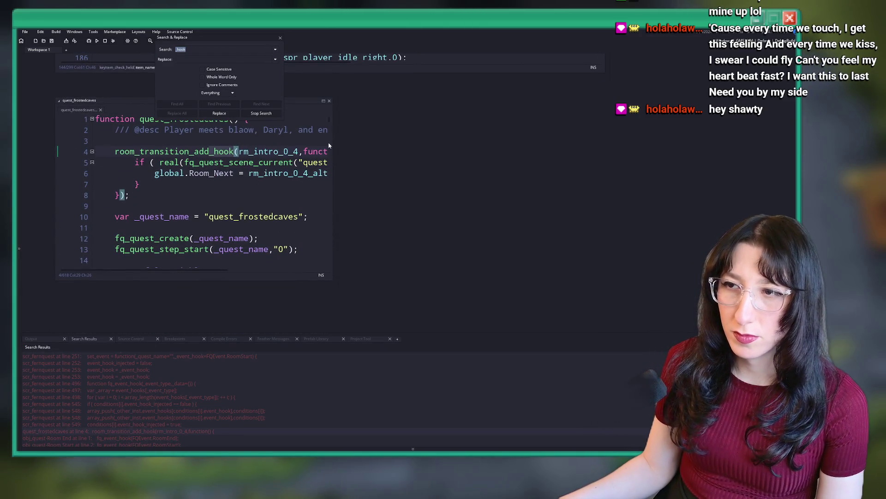
scroll(68, 201, "up", 2)
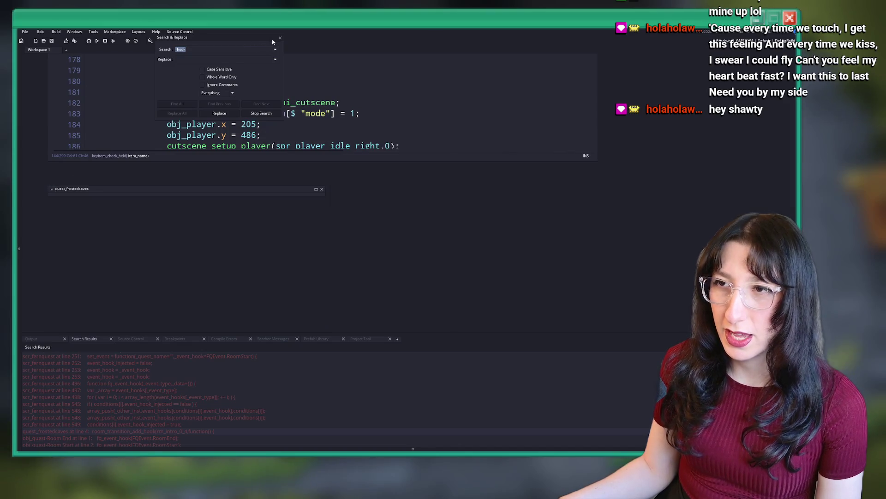
Find all 'room_start' matches and open quest_intro_0_4_intro at its room_start condition, widened
type("room")
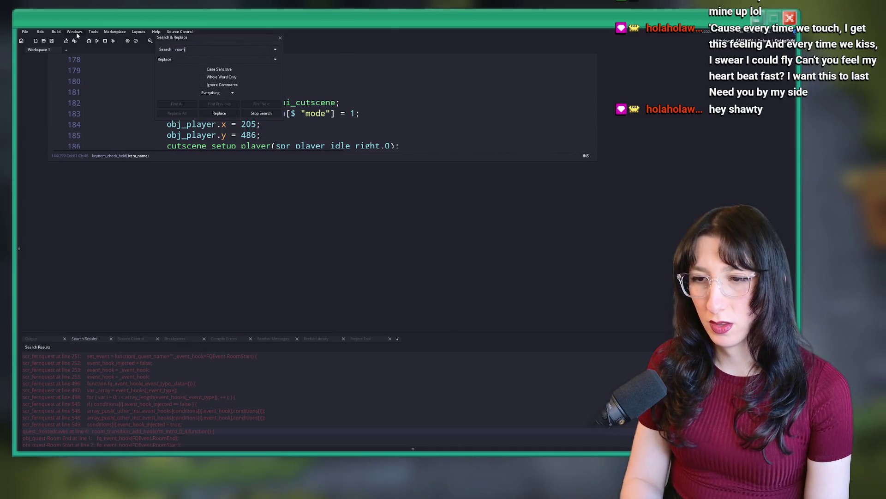
type("_start")
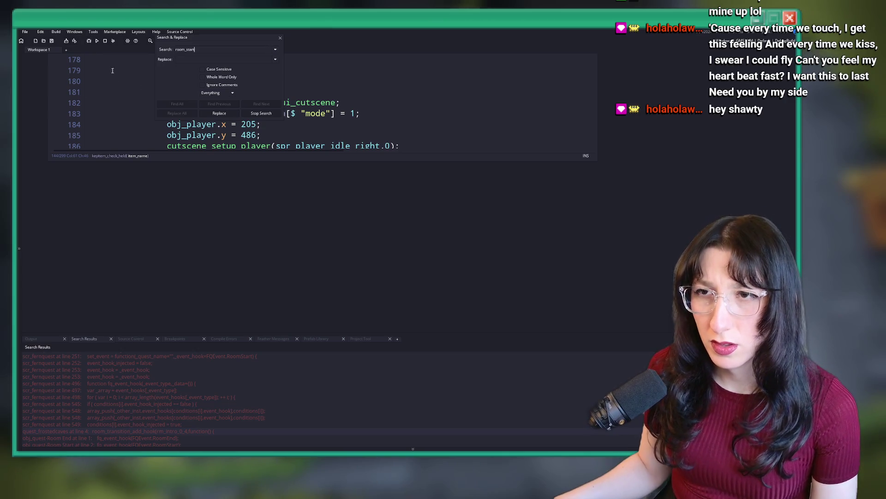
scroll(164, 378, "down", 1)
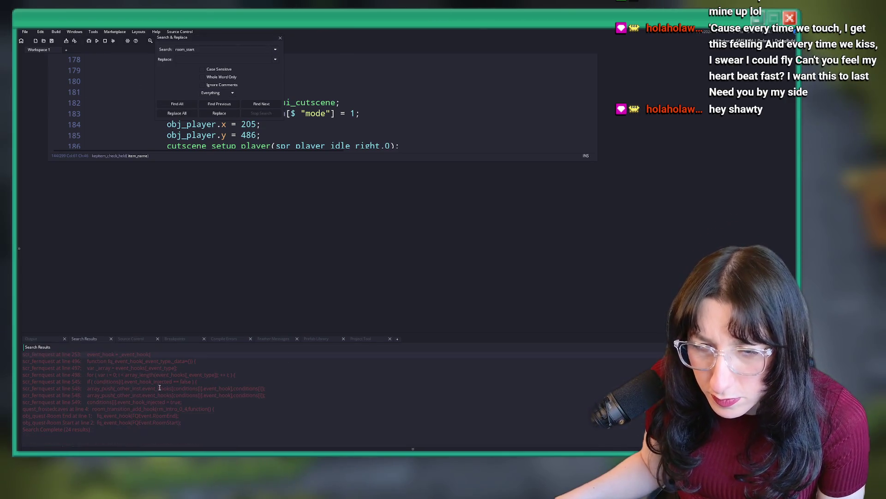
scroll(159, 388, "up", 5)
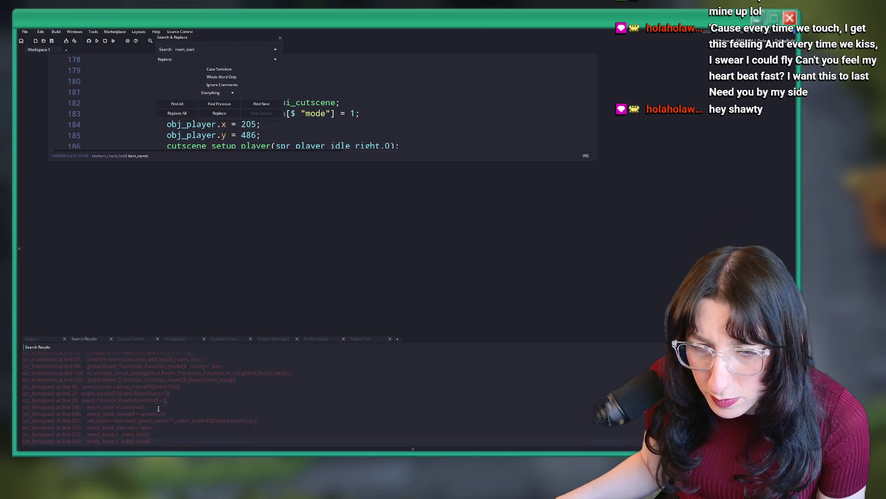
left_click(177, 104)
scroll(138, 383, "down", 10)
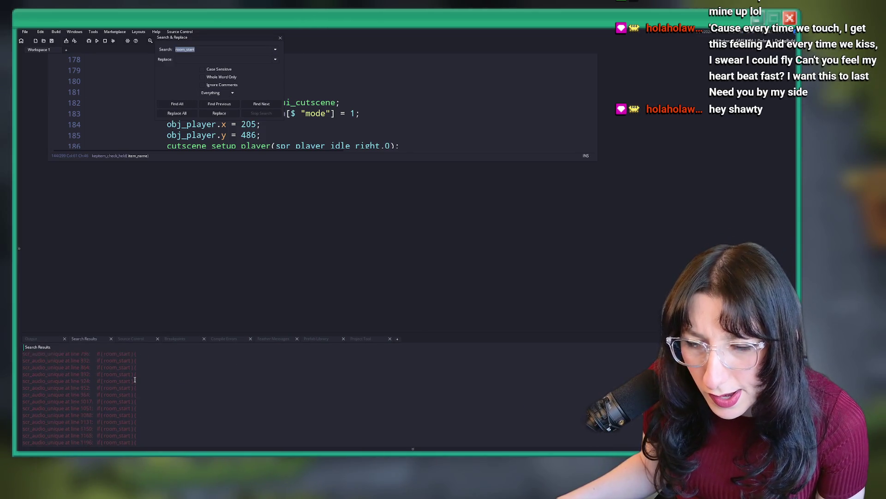
double_click(146, 360)
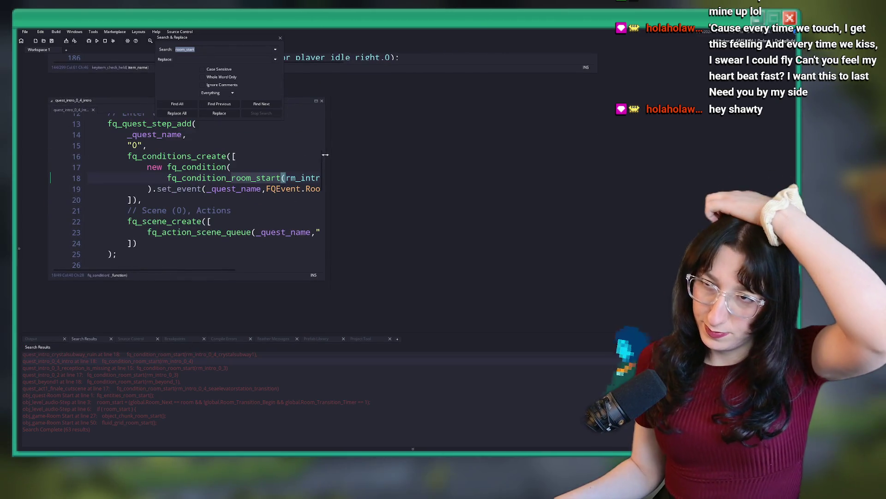
left_click_drag(324, 155, 561, 157)
key("Escape")
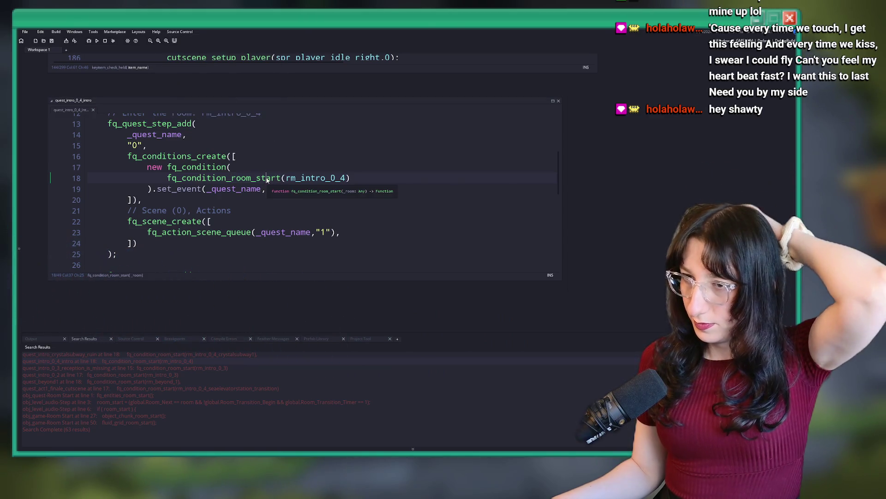
Open fq_condition_room_start in scr_fernquest and compare it with the set_event call on line 19
middle_click(249, 179)
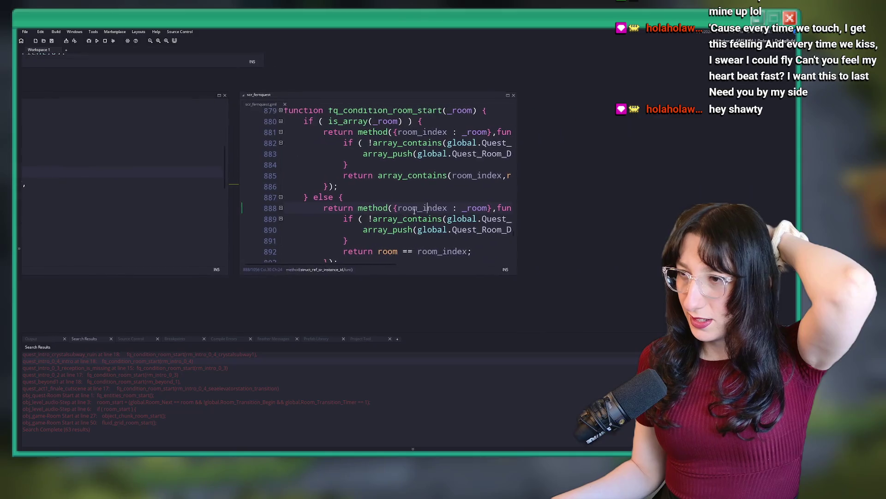
left_click(407, 208)
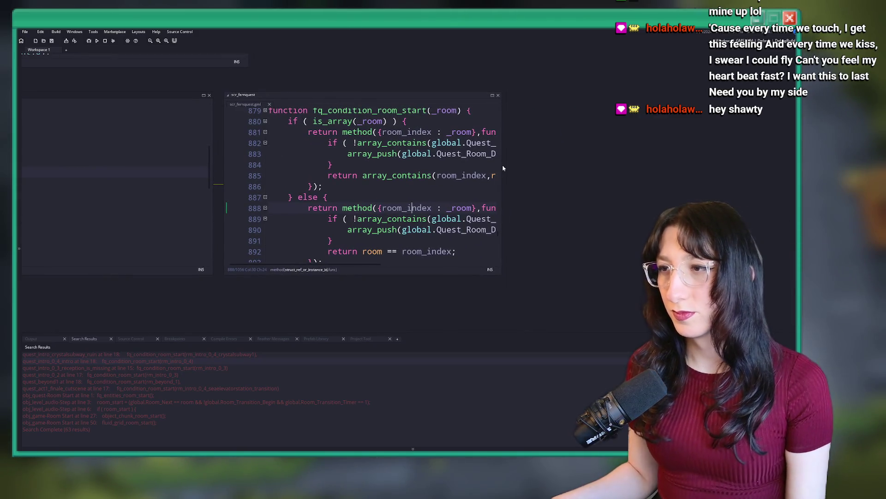
double_click(501, 165)
scroll(487, 161, "down", 2)
left_click(422, 258)
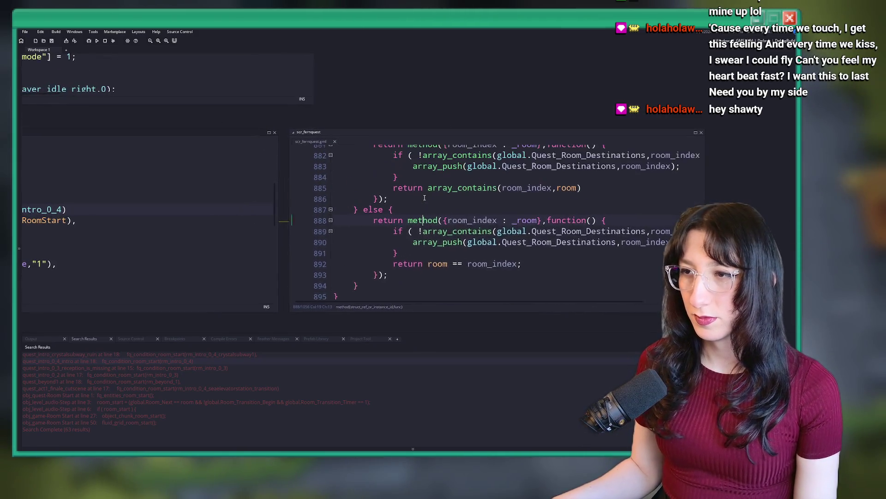
scroll(535, 242, "up", 3)
scroll(535, 241, "left", 5)
left_click(653, 203)
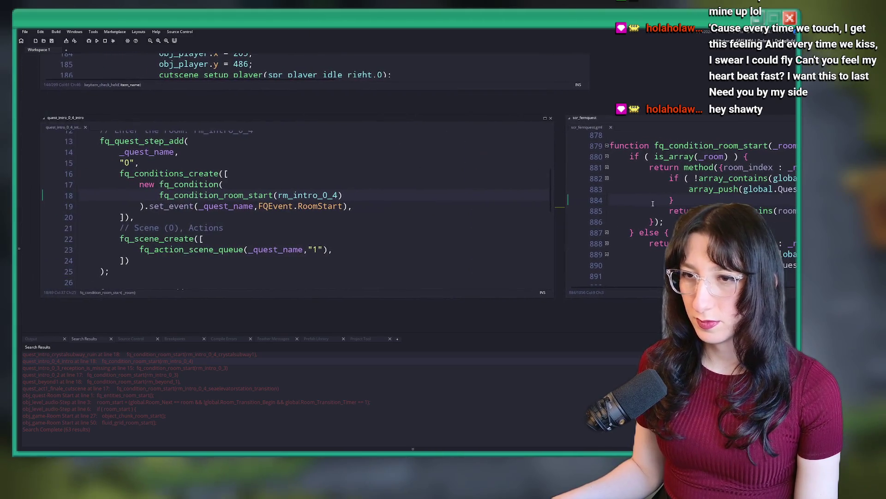
left_click(140, 206)
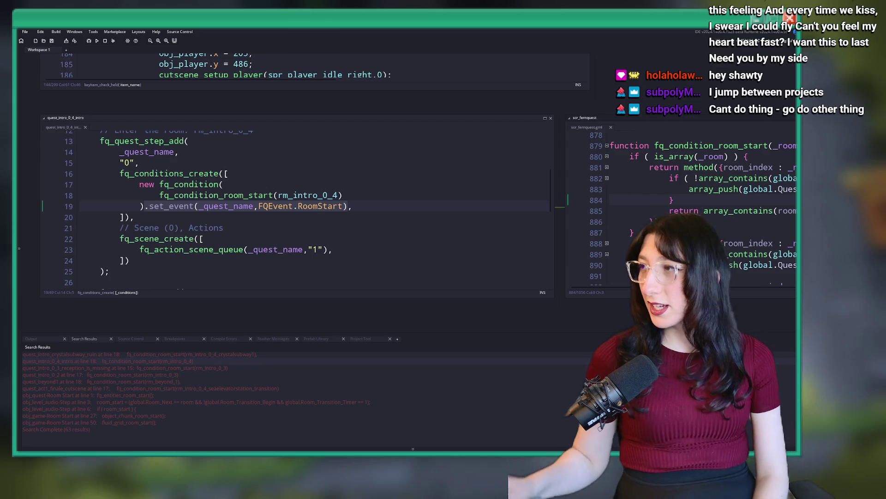
key("alt+Tab")
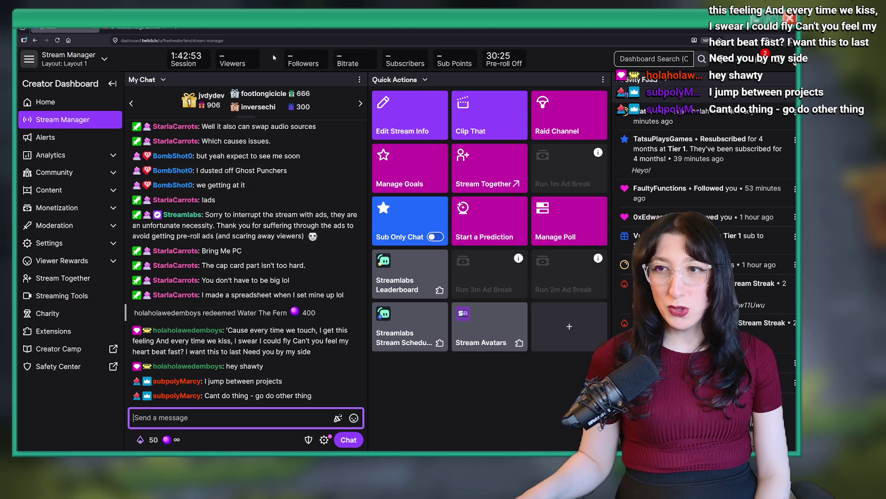
key("alt+Tab")
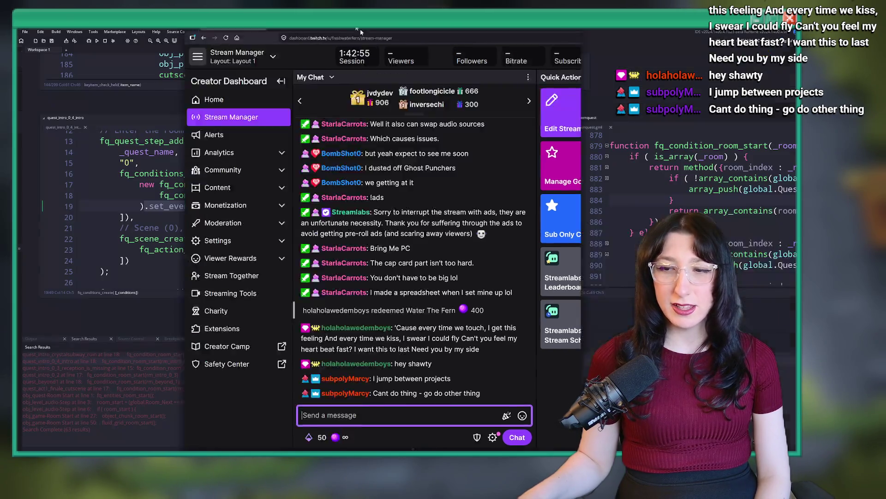
left_click(358, 205)
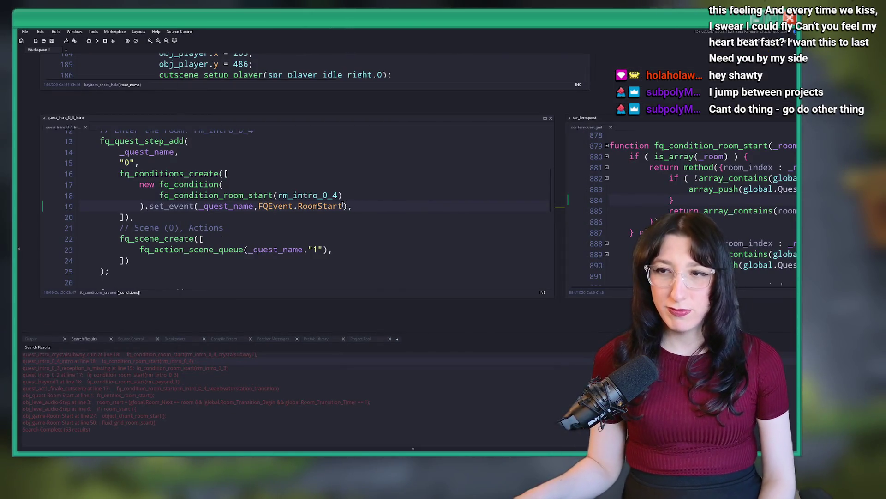
Jump to the FQEvent enum in scr_fernquest, close that script, and scroll back to quest_crystalsubway
left_click(192, 206)
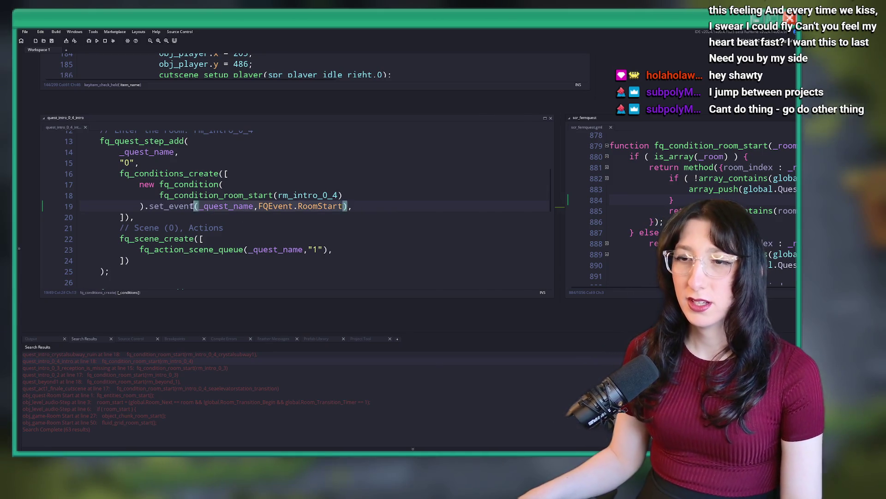
left_click(342, 170)
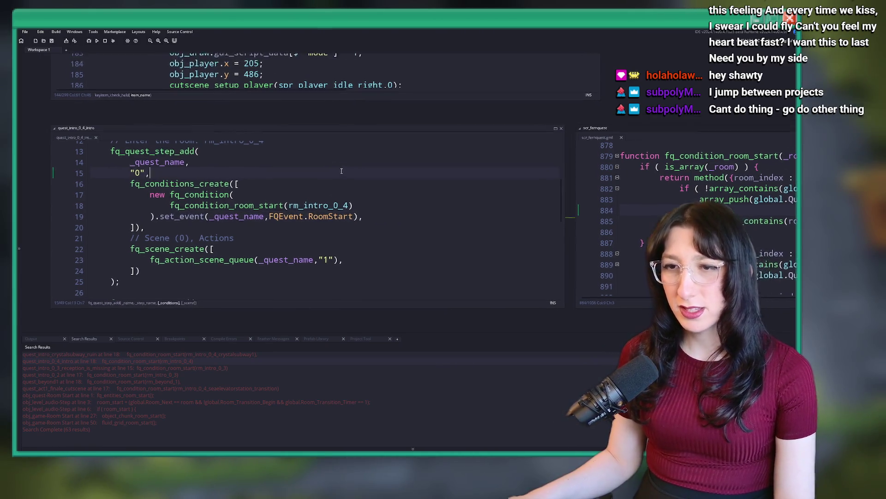
scroll(342, 171, "up", 3)
middle_click(362, 291)
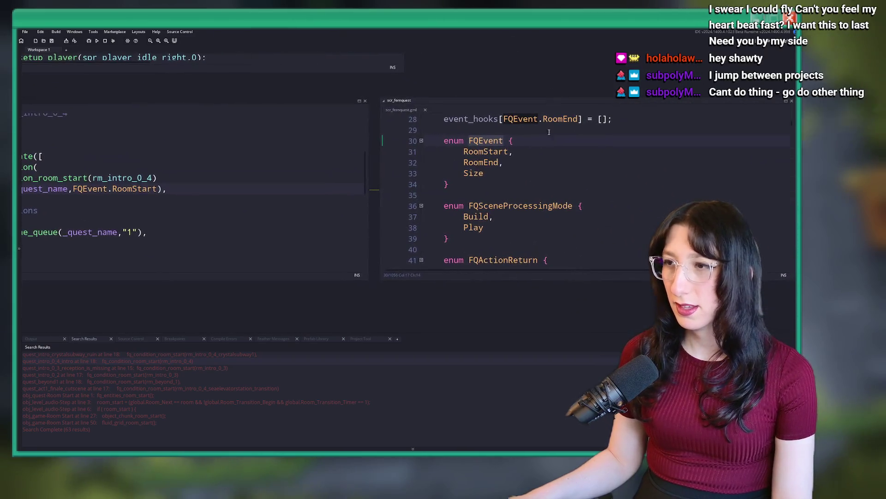
middle_click(403, 111)
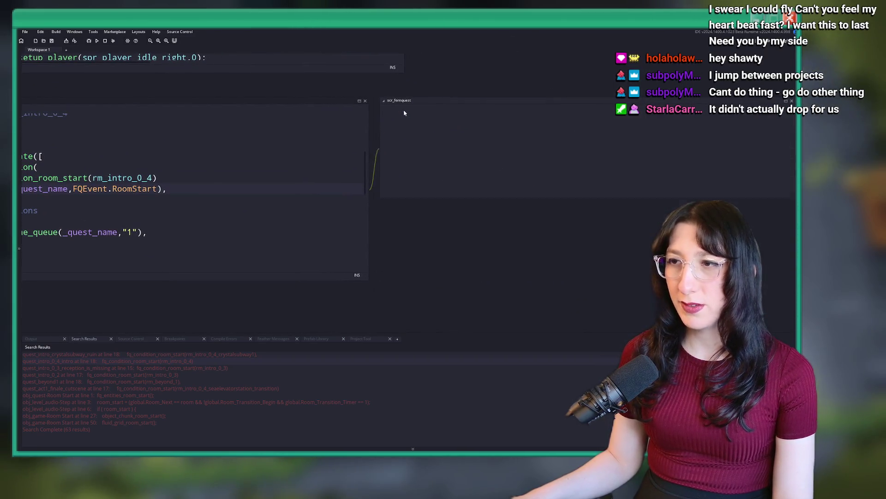
scroll(404, 113, "up", 5)
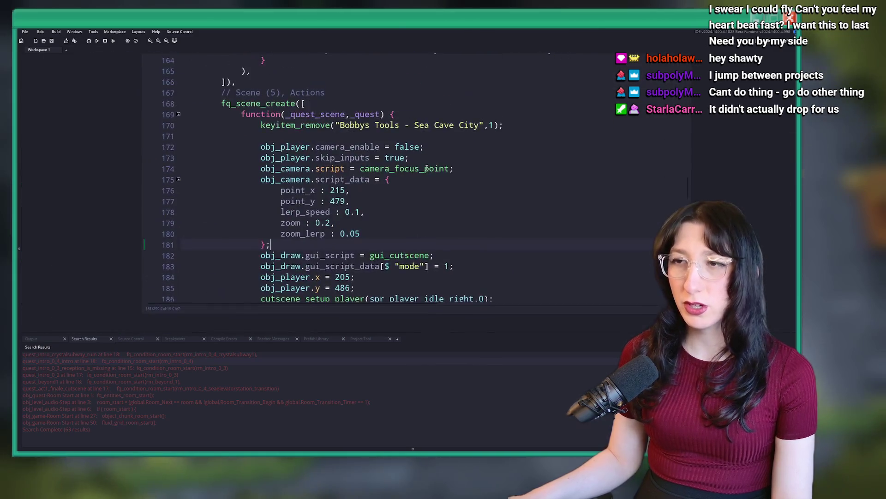
scroll(425, 168, "up", 5)
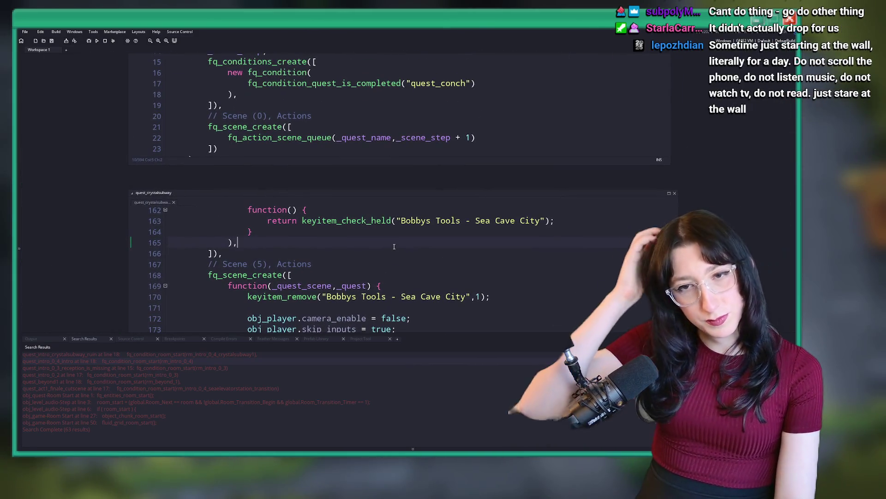
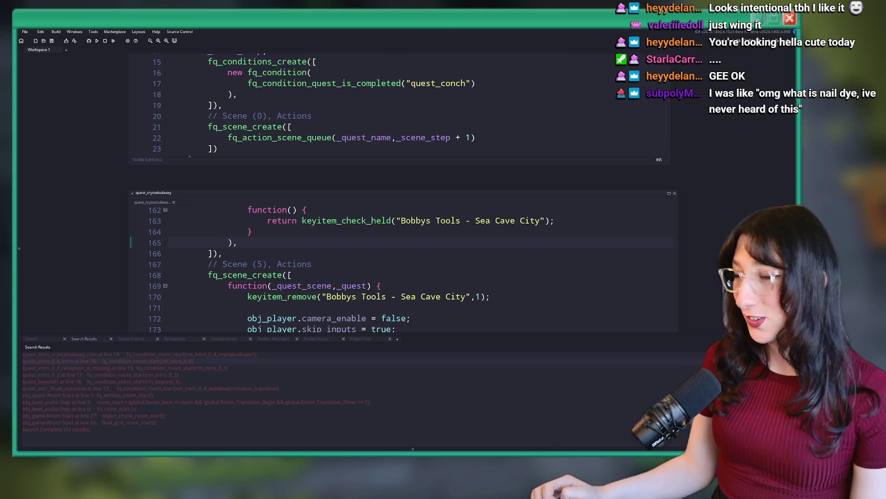
Scroll the quest_crystalsubway script to the step 4 conditions
scroll(305, 211, "up", 6)
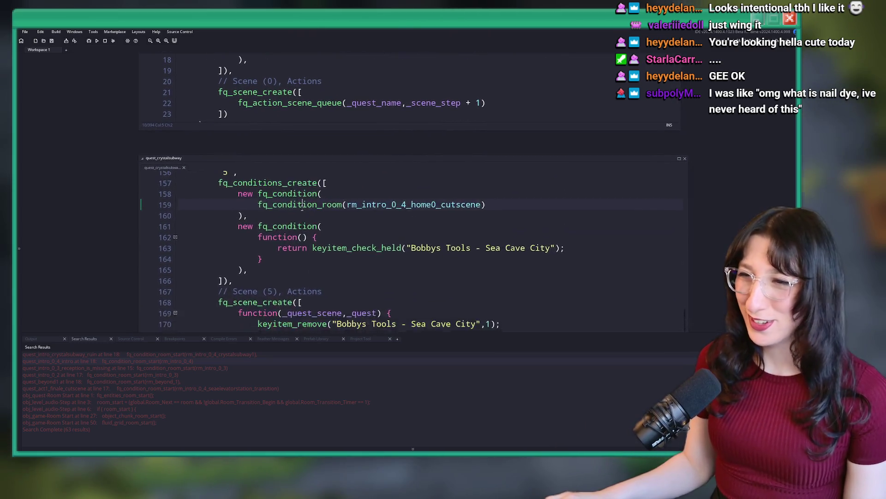
scroll(305, 211, "up", 5)
scroll(305, 211, "down", 3)
left_click(334, 217)
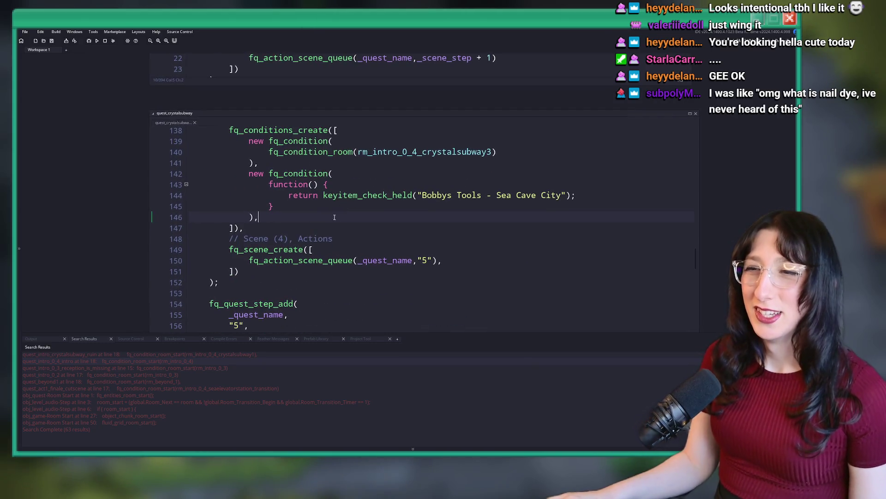
scroll(364, 127, "up", 2)
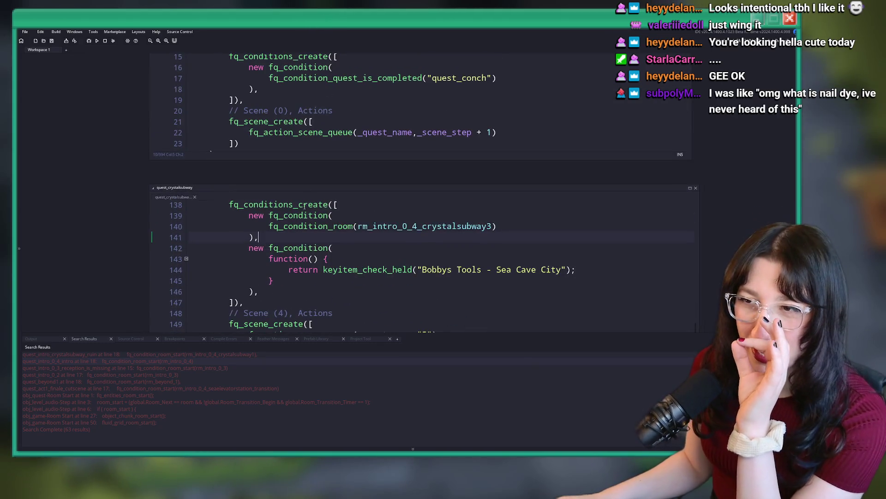
left_click(333, 226)
scroll(334, 227, "up", 3)
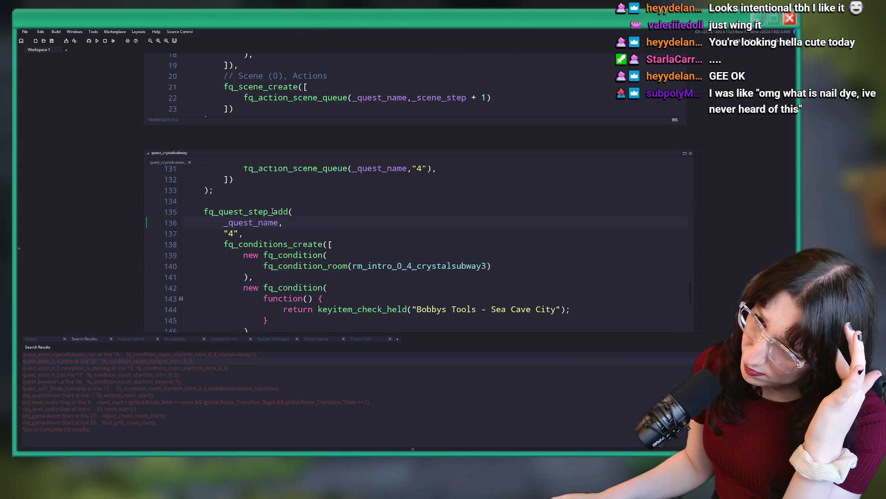
Open the fq_quest_step_add definition in scr_fqquest and enlarge that editor window
mouse_move(270, 211)
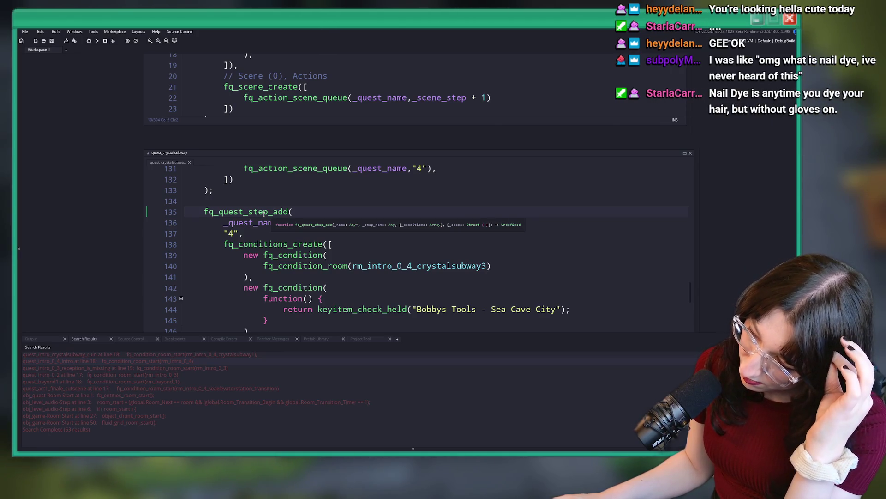
middle_click(228, 212)
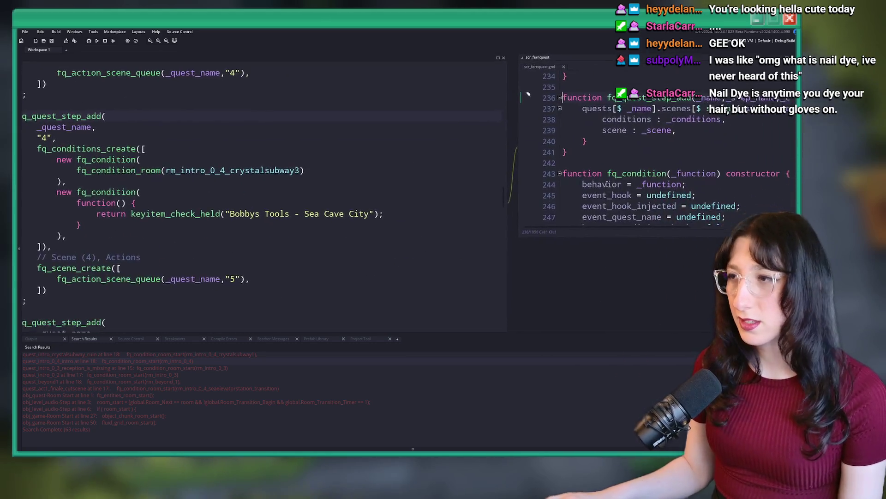
left_click_drag(412, 213, 698, 279)
scroll(462, 116, "up", 1)
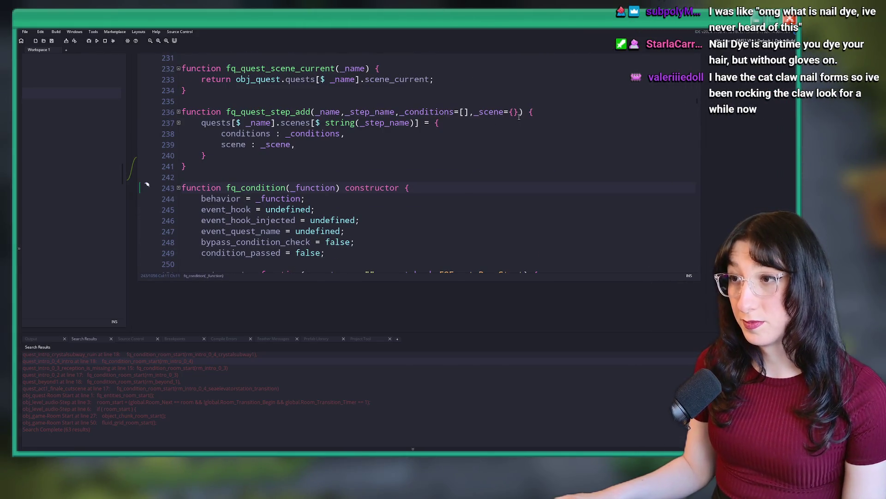
Try inserting text after _step_name in the parameter list, then remove it again
key("End")
key("Left")
key("Left")
key("Left")
left_click(395, 112)
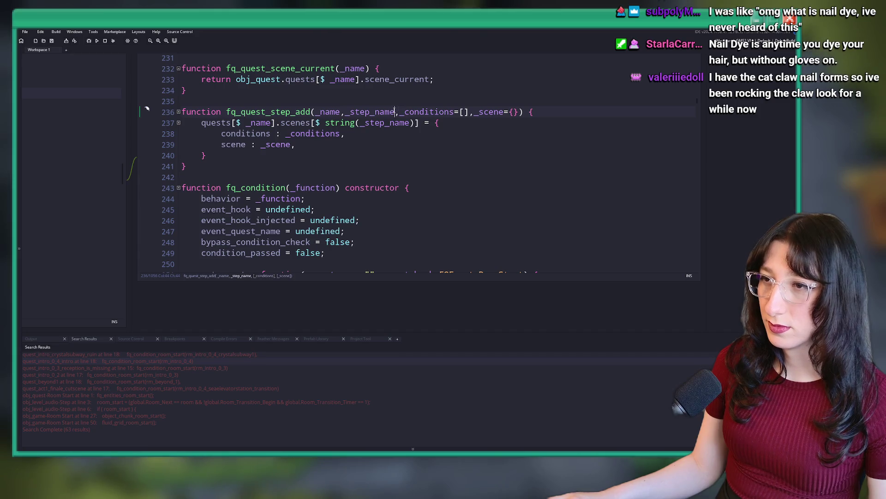
type(",dk")
key("BackSpace")
key("BackSpace")
key("BackSpace")
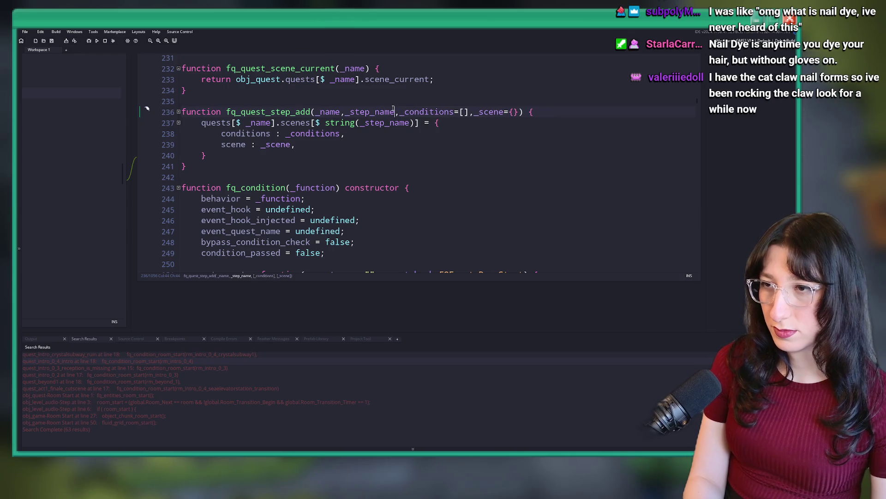
left_click(383, 133)
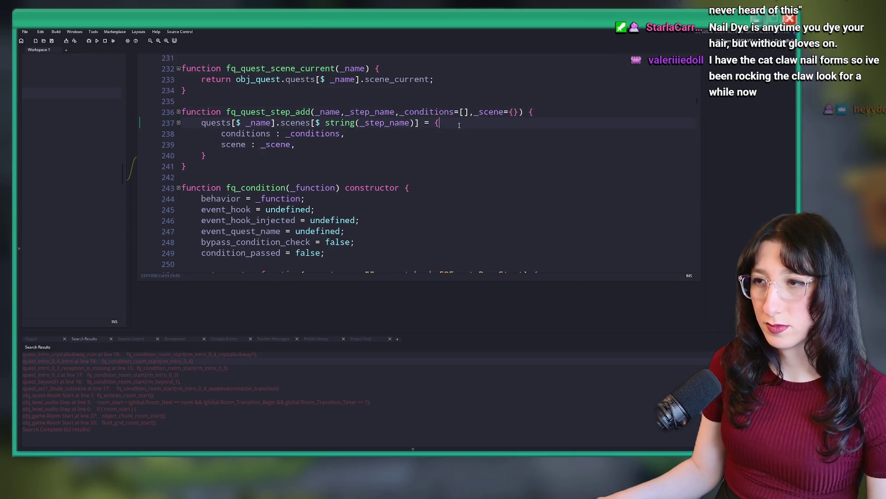
left_click(241, 134)
Return to the crystal subway quest script with both script windows in view
key("ctrl+Tab")
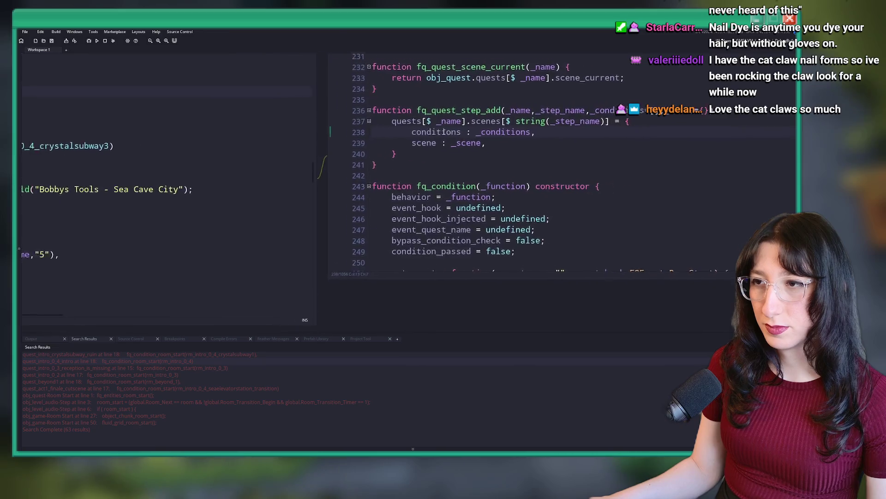
key("ctrl+Tab")
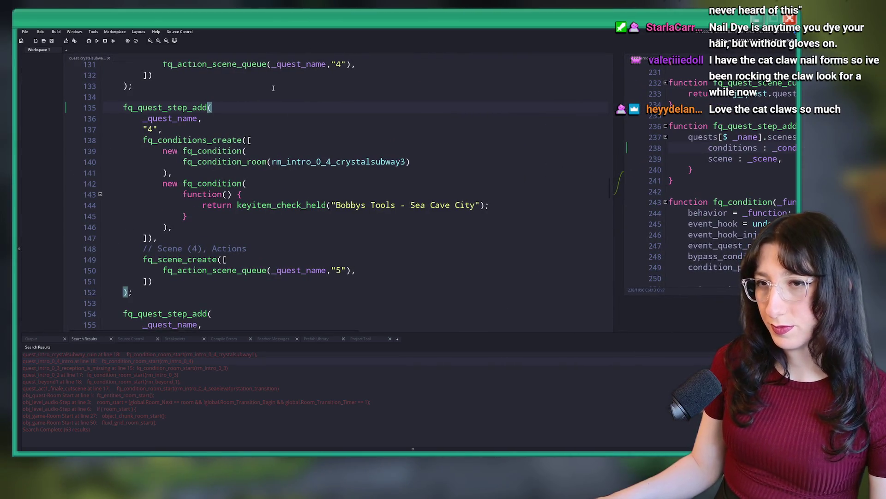
left_click_drag(262, 105, 200, 129)
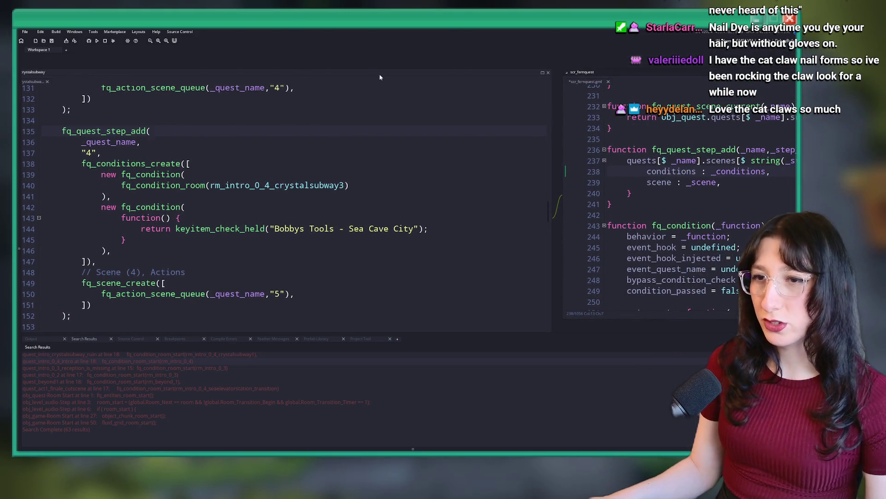
left_click(354, 185)
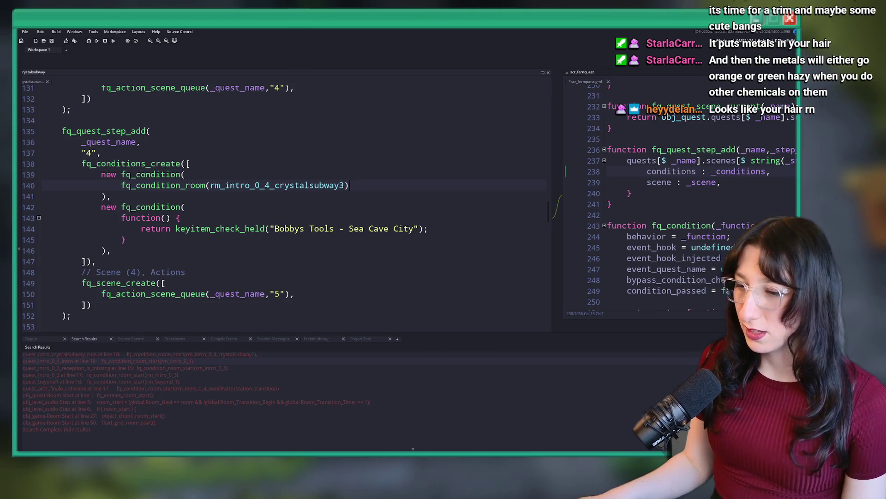
Launch Discord from system search, then switch to the browser showing the salon photo
key("super")
type("d")
left_click(379, 241)
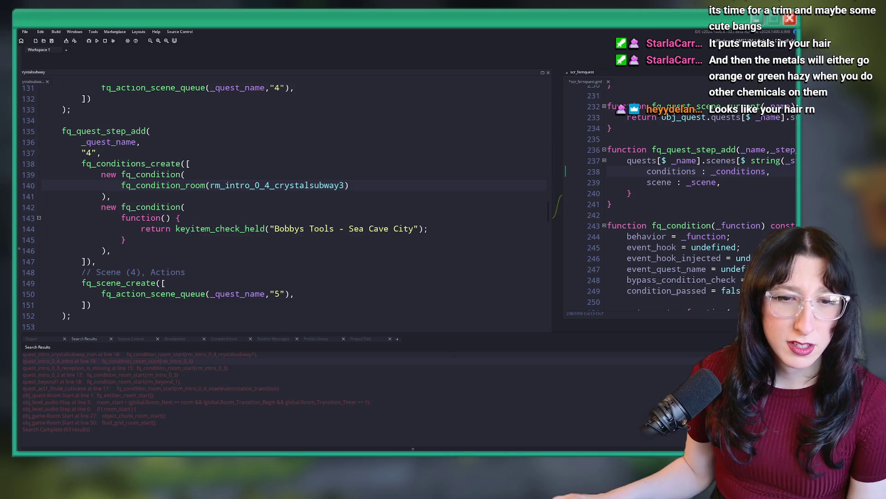
key("alt+Tab")
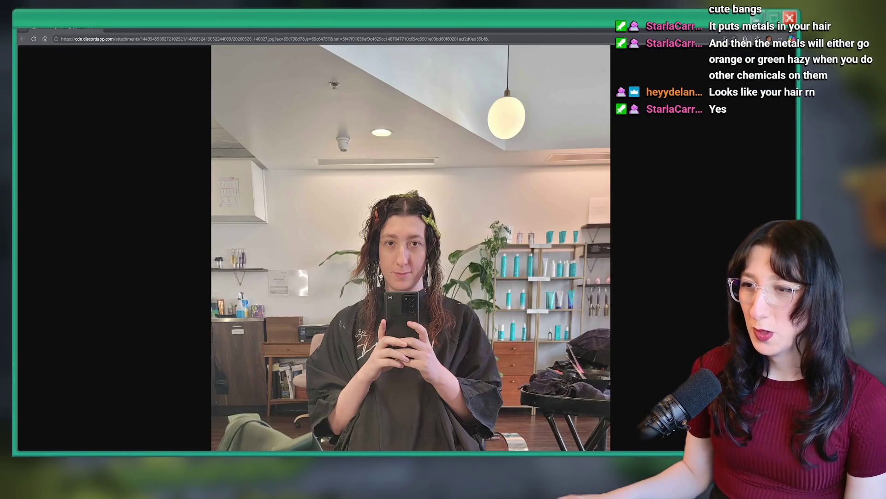
Zoom the salon photo, cycle through the other photo tabs, and copy one image
left_click(381, 275)
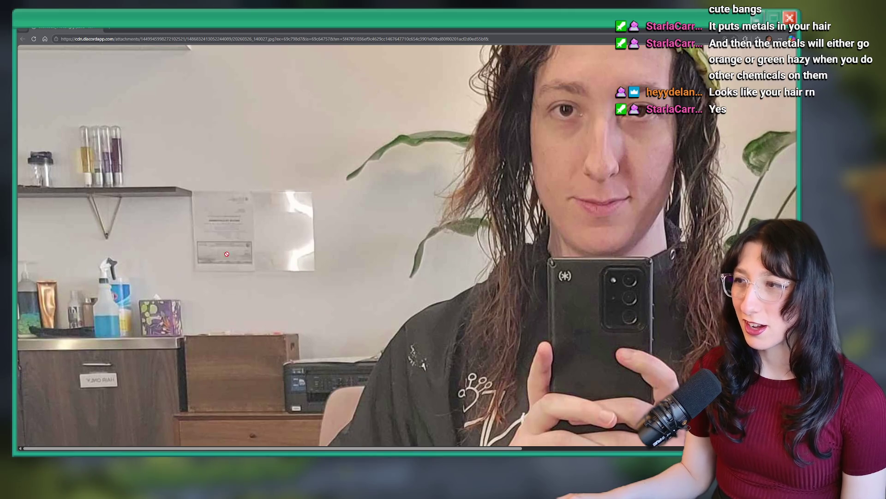
scroll(537, 240, "up", 1)
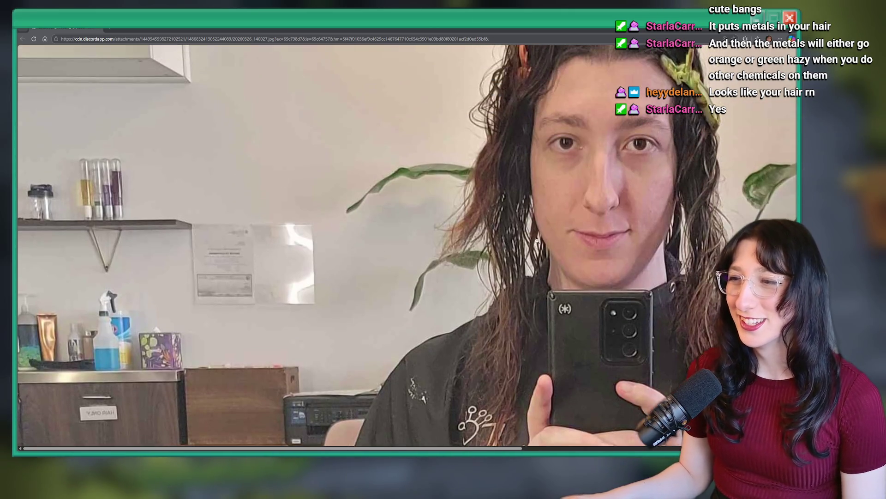
key("ctrl+Tab")
key("ctrl+Tab")
key("ctrl+Tab")
scroll(434, 286, "down", 3)
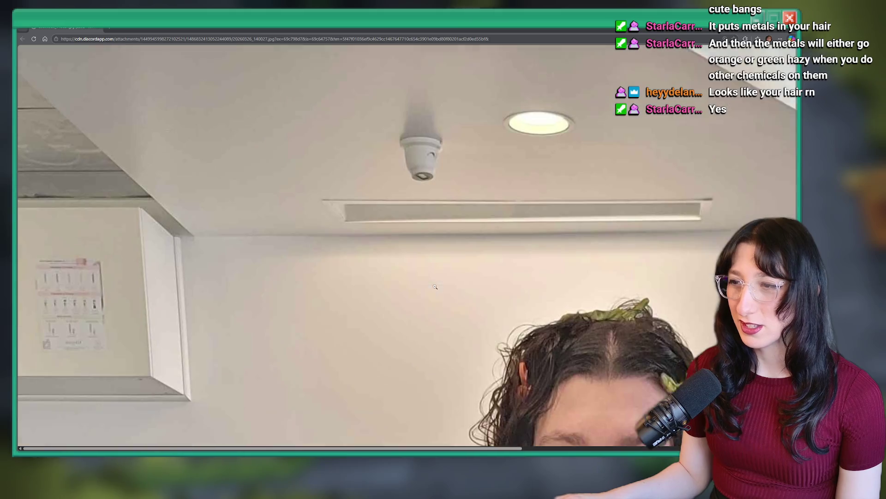
scroll(435, 287, "down", 1)
right_click(431, 272)
left_click(291, 141)
Leave the browser and launch Aseprite via the 'as' search
key("alt+Tab")
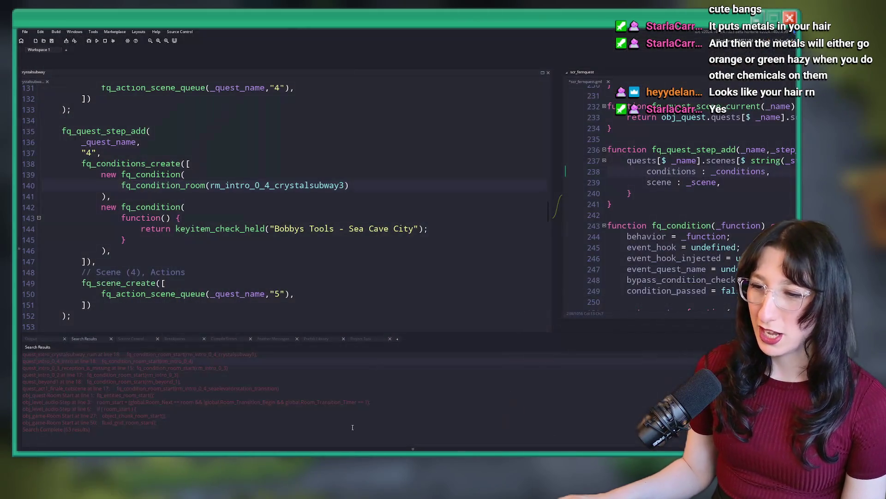
key("super")
type("as")
key("Return")
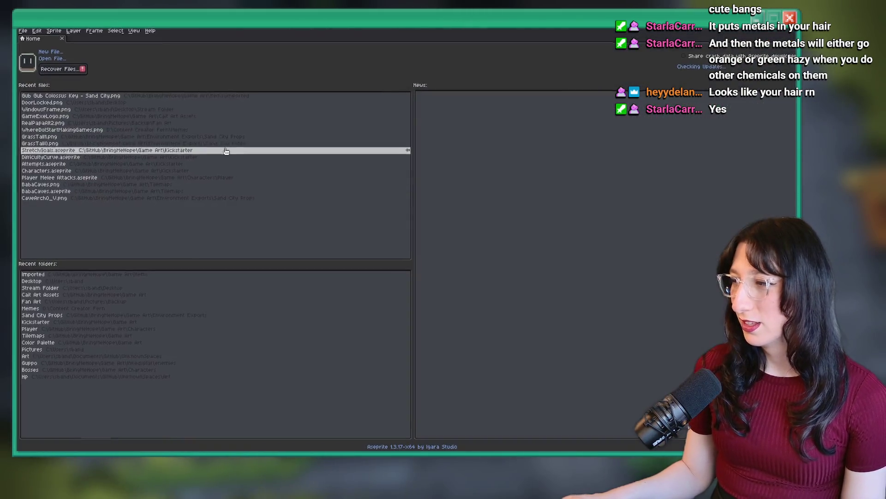
Create a new blank sprite and paste the copied salon photo onto its canvas
key("ctrl+n")
key("Return")
key("ctrl+v")
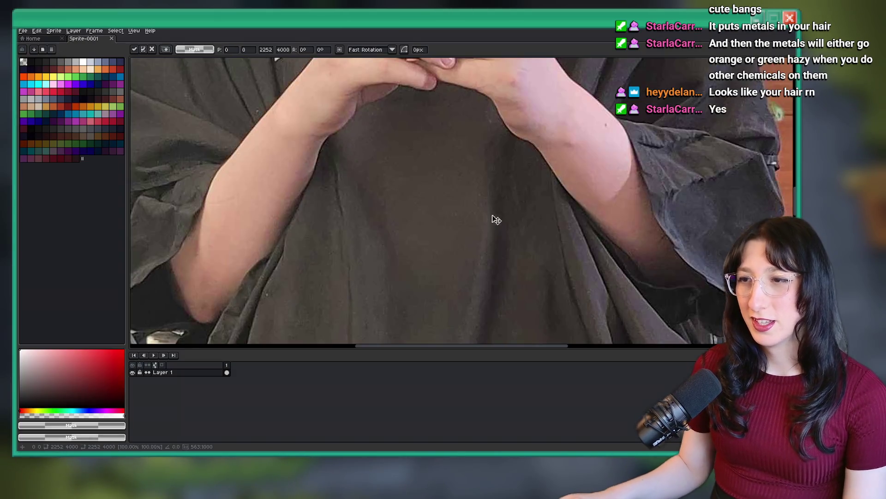
scroll(426, 208, "down", 4)
scroll(421, 202, "up", 2)
scroll(420, 203, "up", 3)
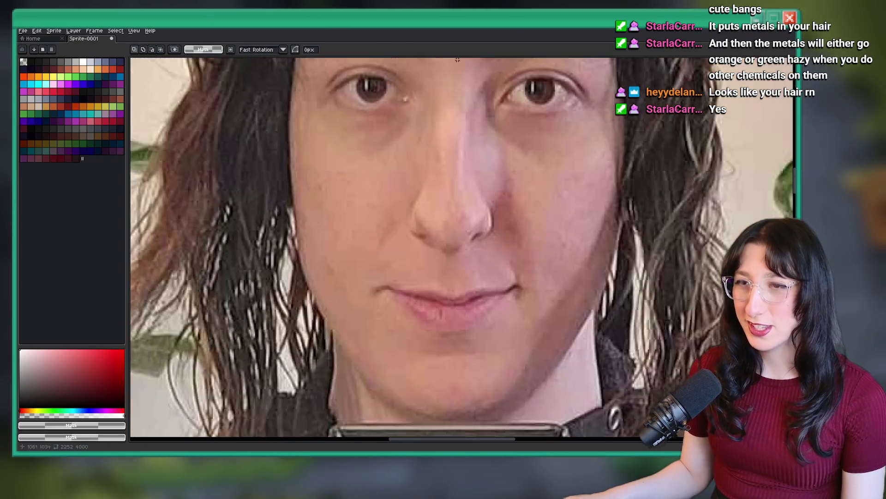
middle_click(415, 277)
scroll(392, 185, "down", 3)
scroll(360, 131, "up", 2)
scroll(361, 131, "down", 1)
Select a hair area beside the phone, compare with the browser photo, then quit without saving
left_click_drag(466, 253, 419, 186)
scroll(469, 207, "up", 3)
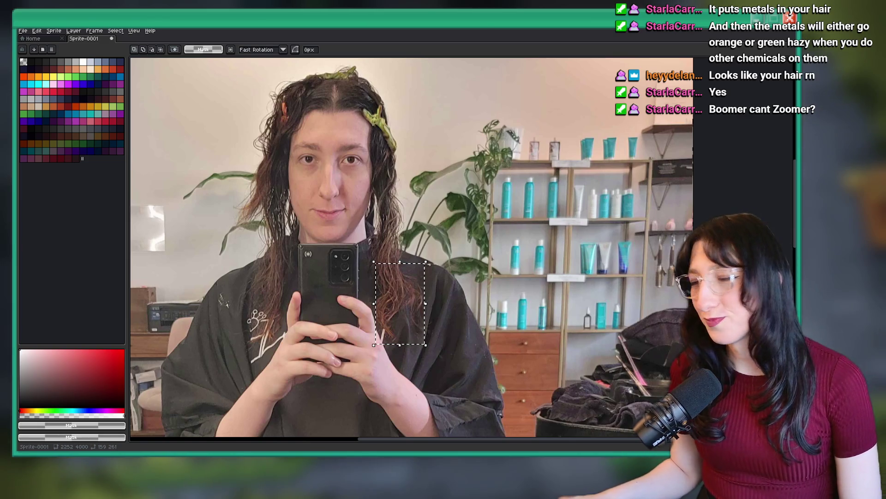
scroll(326, 196, "up", 2)
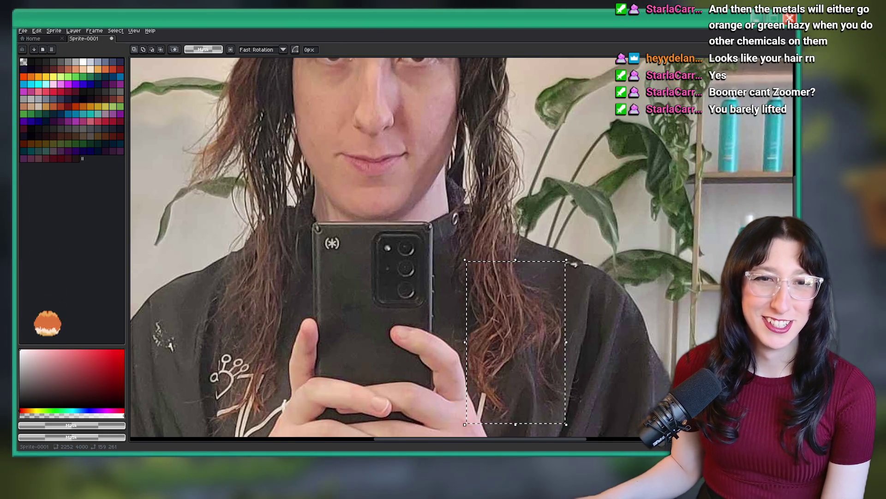
key("alt+Tab")
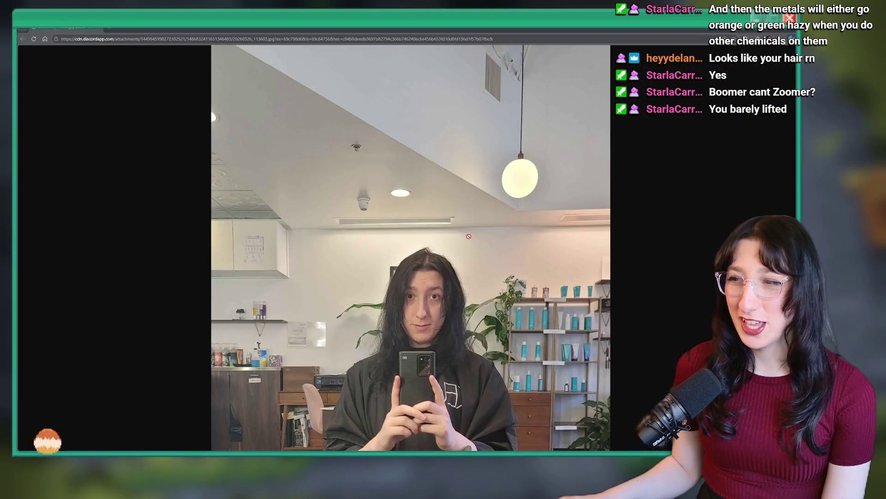
scroll(468, 236, "down", 3)
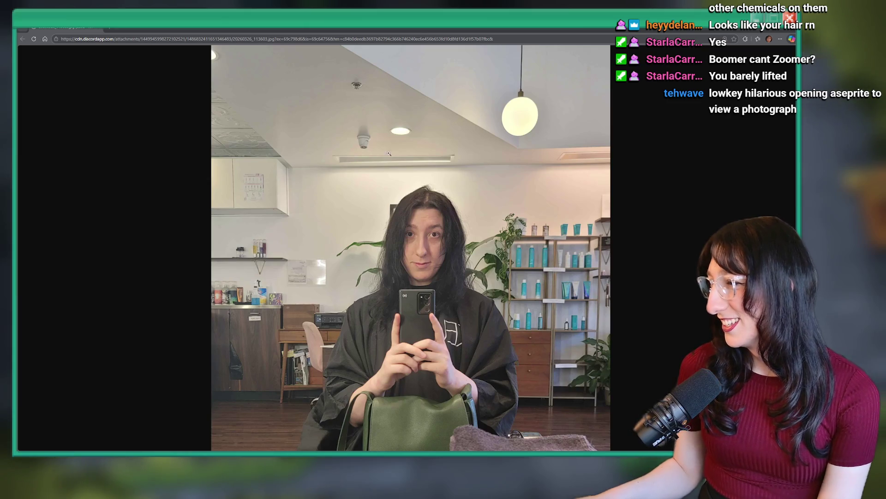
key("alt+Tab")
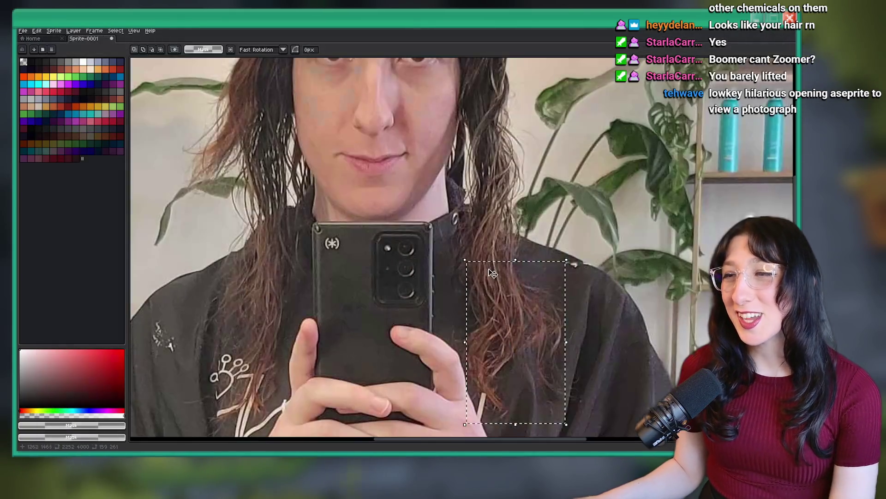
scroll(396, 191, "up", 3)
scroll(397, 190, "down", 5)
left_click(790, 18)
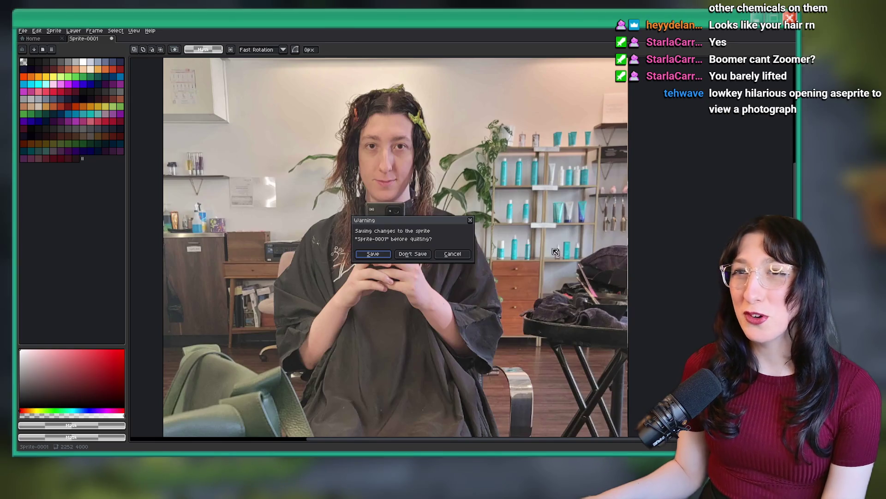
left_click(421, 257)
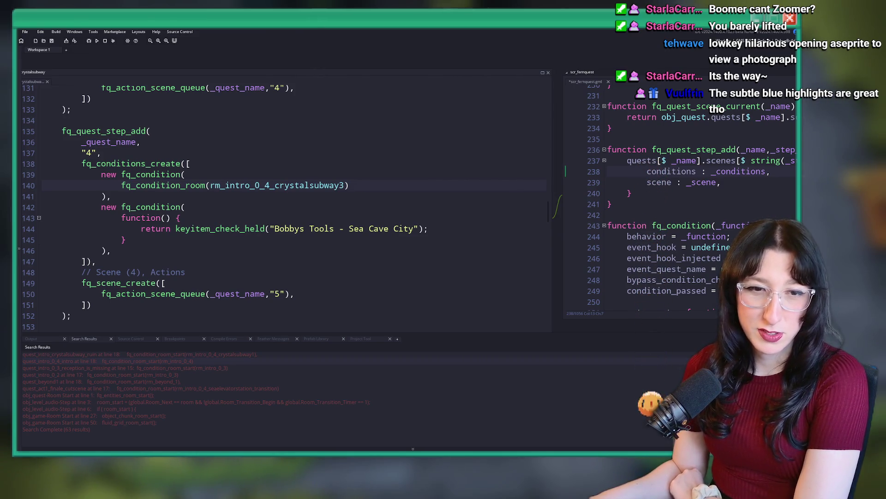
Zoom the salon photo to full size and shrink it back to fit the window
scroll(338, 186, "down", 3)
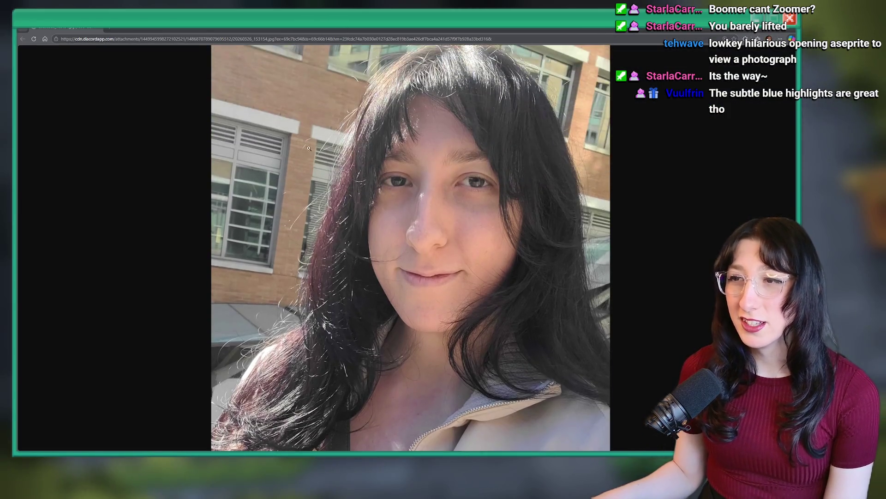
left_click(308, 187)
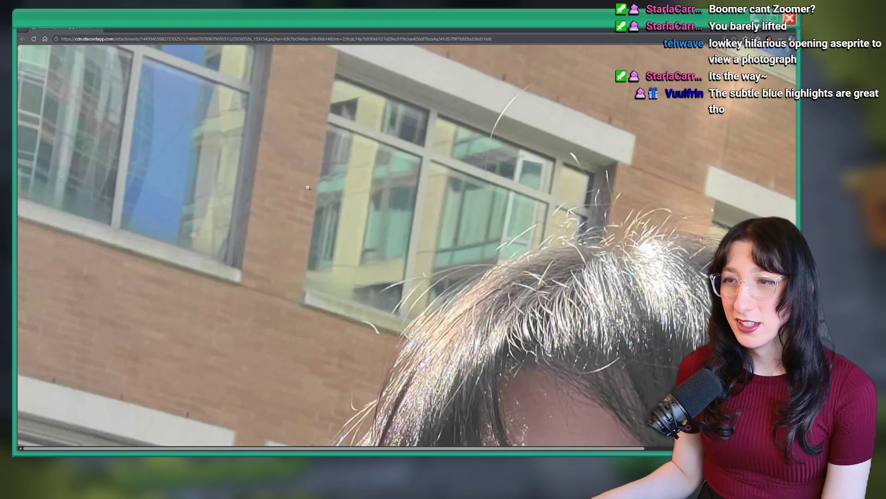
scroll(434, 327, "down", 10)
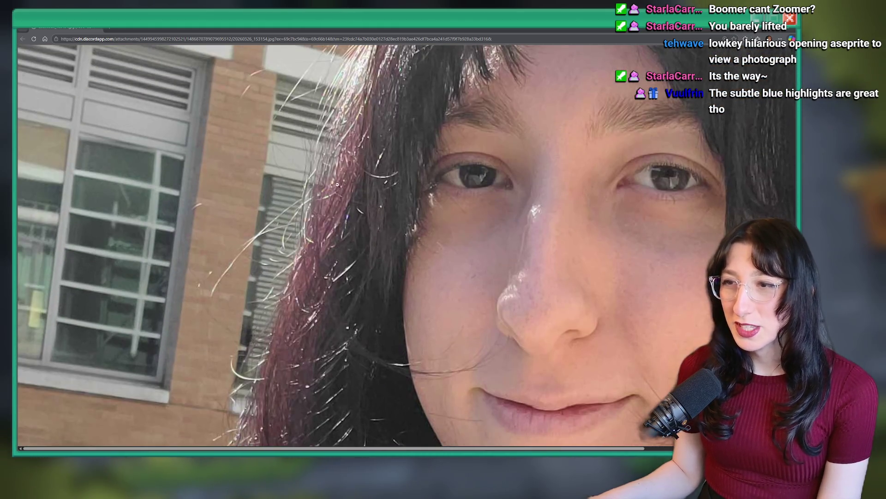
left_click(315, 248)
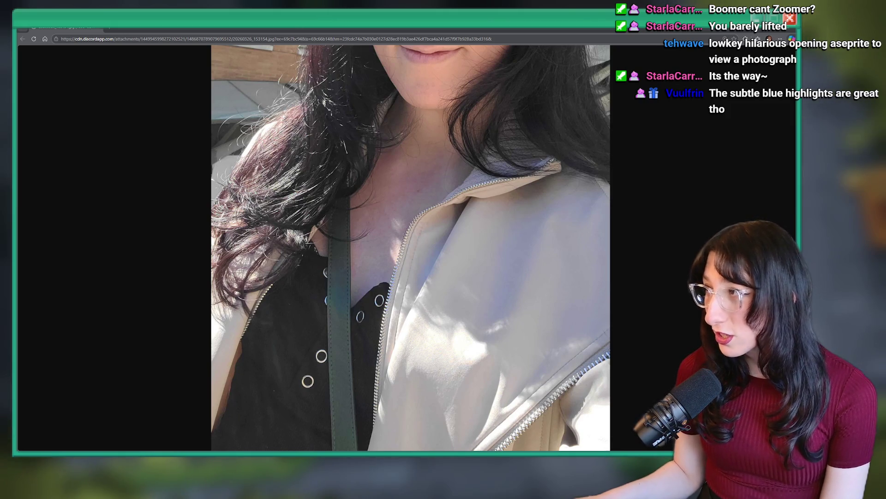
scroll(401, 187, "up", 5)
scroll(402, 187, "up", 2)
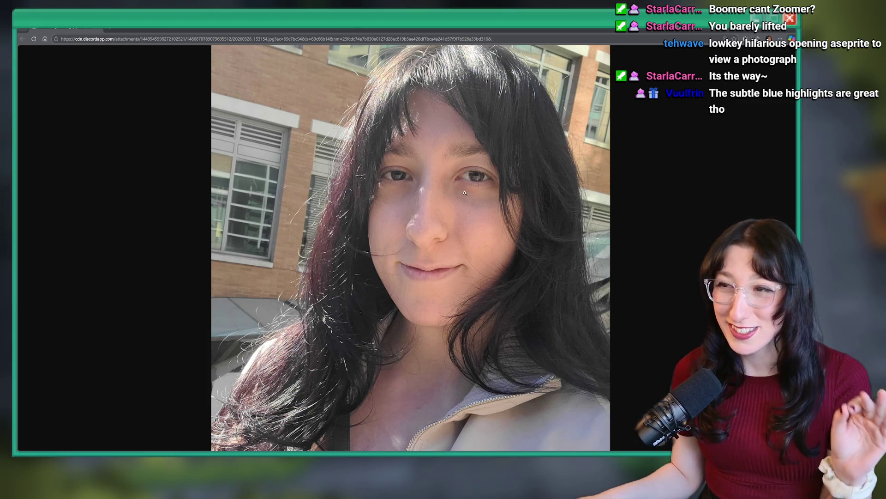
View the photo at full size once more, then return to the GameMaker code editor
left_click(423, 219)
scroll(541, 305, "down", 4)
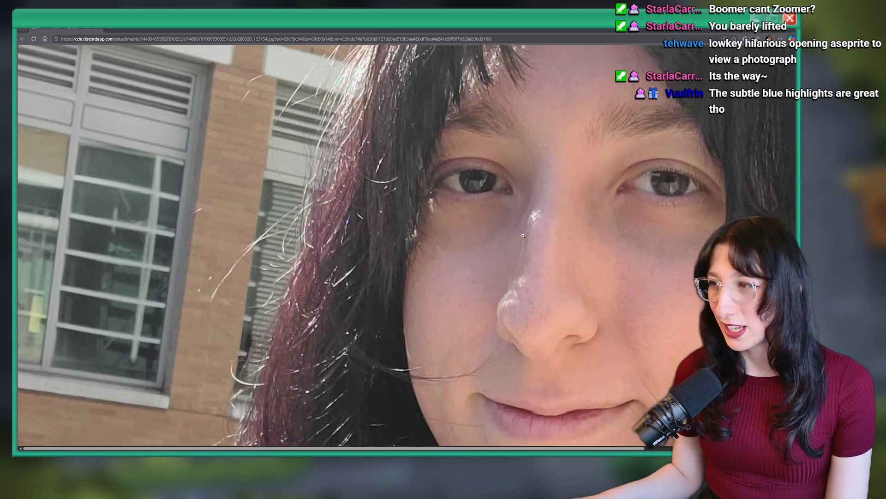
left_click(508, 248)
scroll(506, 366, "up", 3)
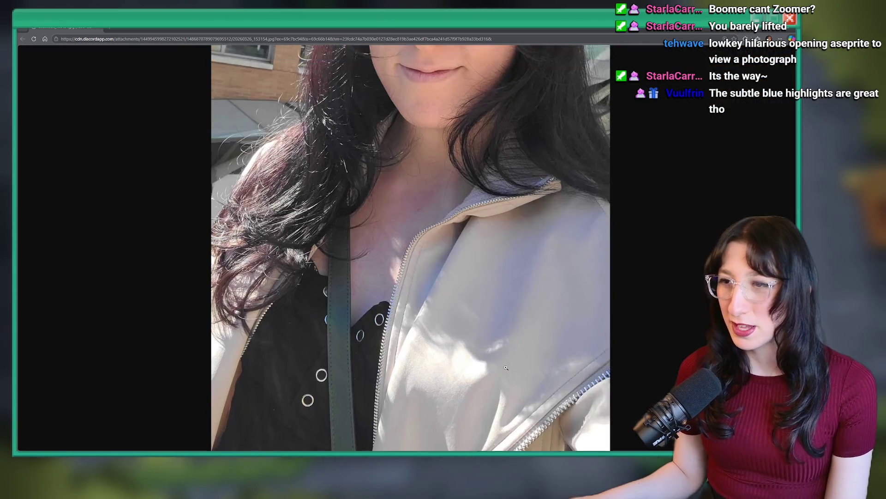
scroll(517, 336, "up", 1)
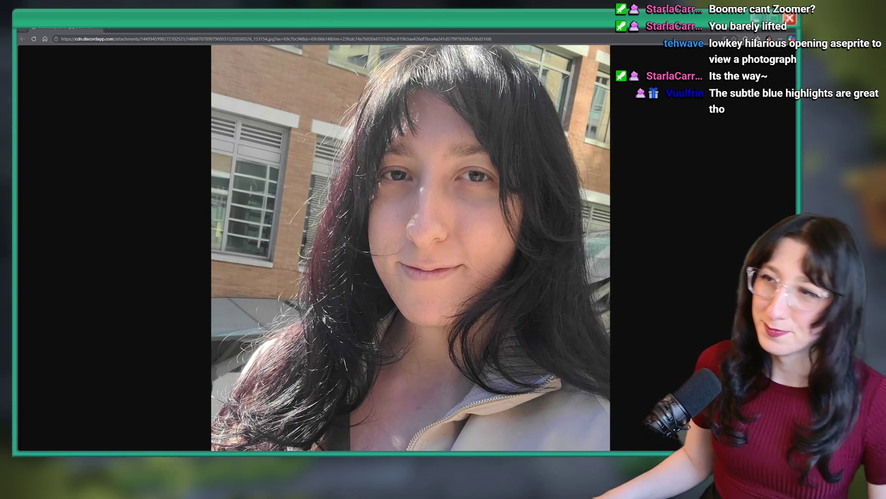
key("alt+Tab")
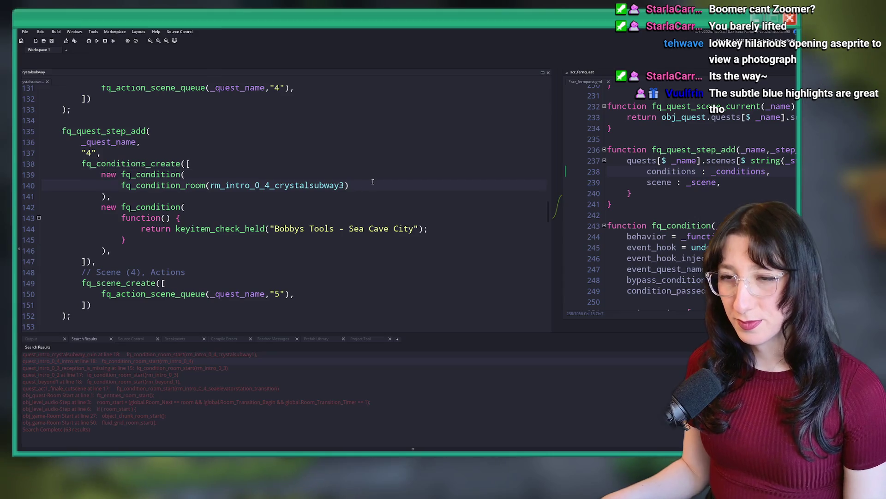
scroll(369, 183, "up", 1)
Centre the scr_fernquest script in the workspace, then search the system for Steam
key("ctrl+Tab")
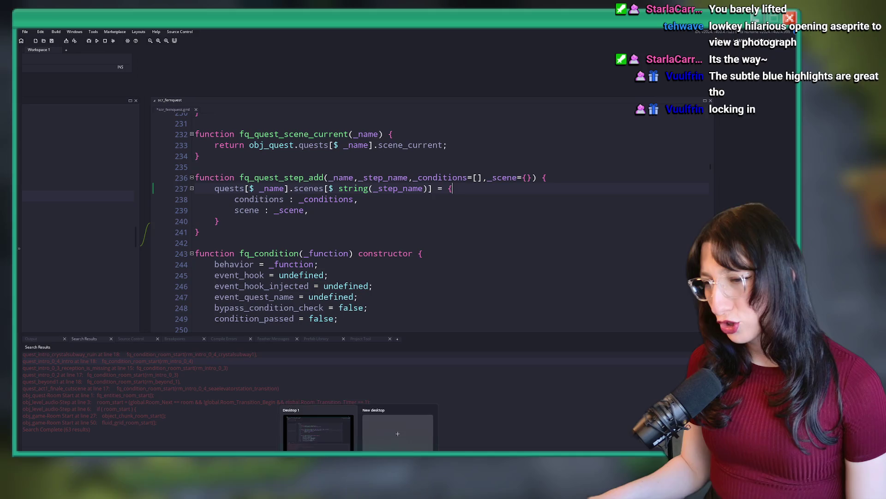
key("super")
type("ste")
left_click(344, 238)
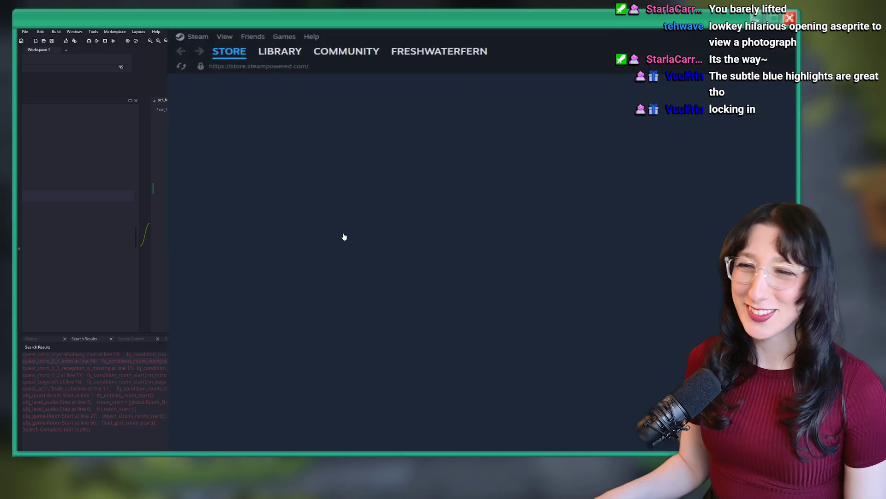
left_click(63, 46)
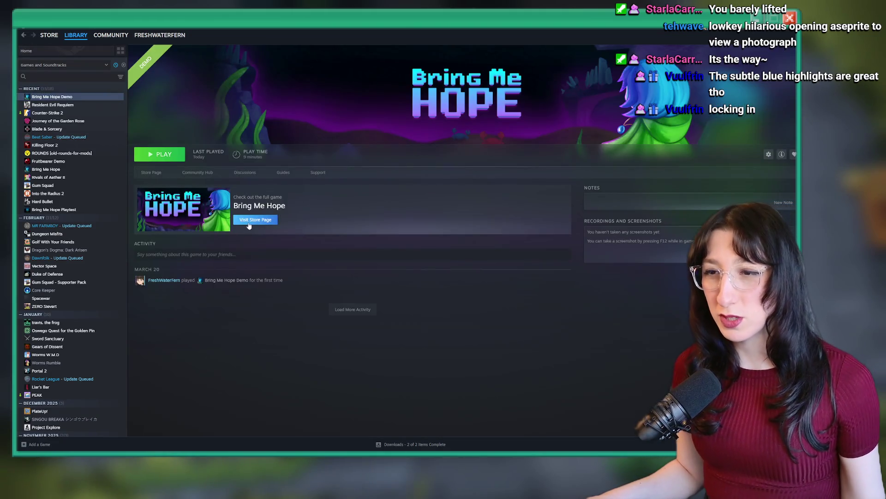
left_click(249, 222)
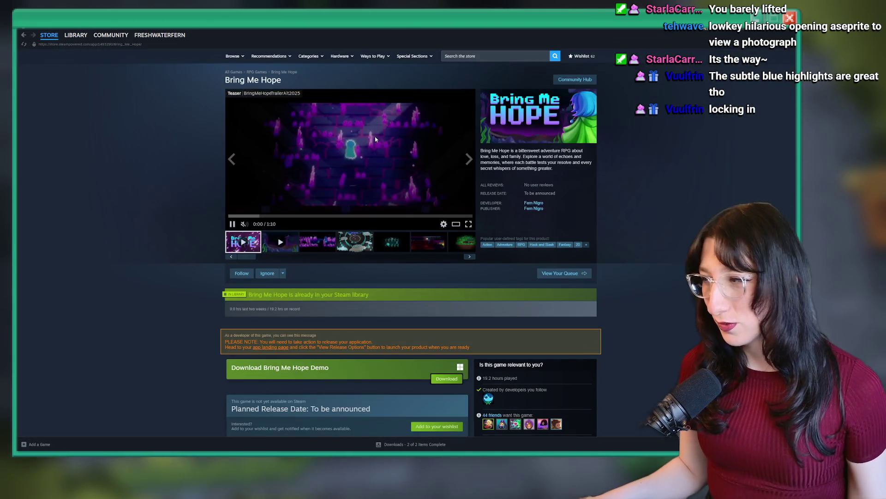
left_click(387, 124)
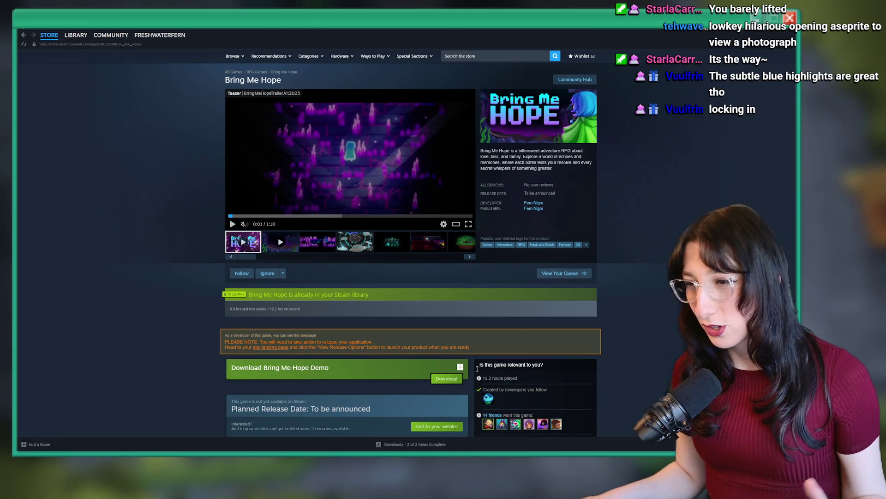
scroll(433, 329, "down", 3)
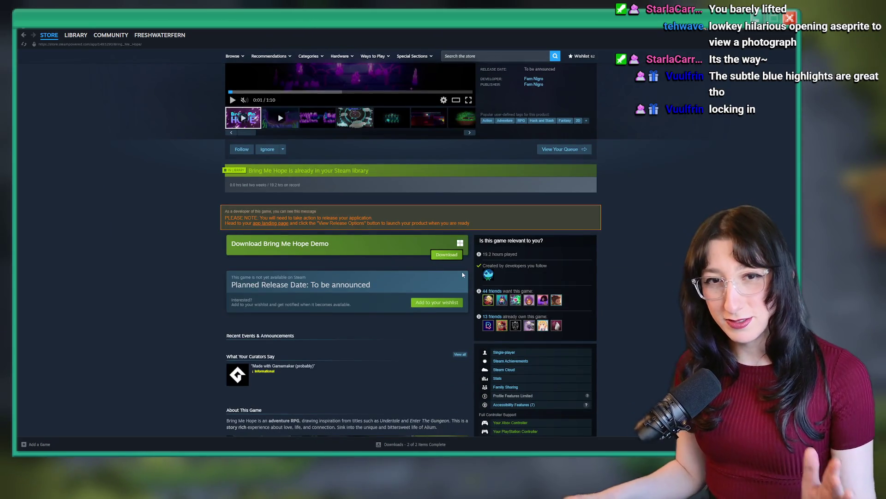
key("alt+Tab")
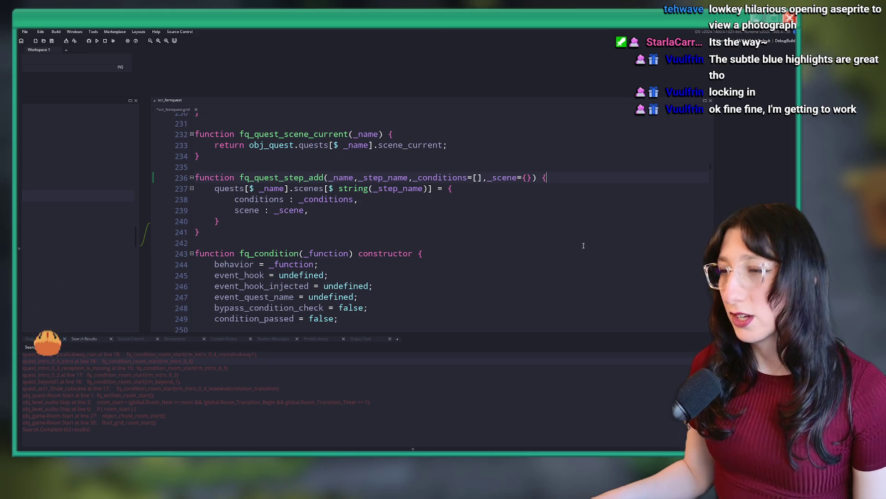
Insert _locations=[] after _step_name, add 'locations : _locations' under scene, and save
left_click(413, 178)
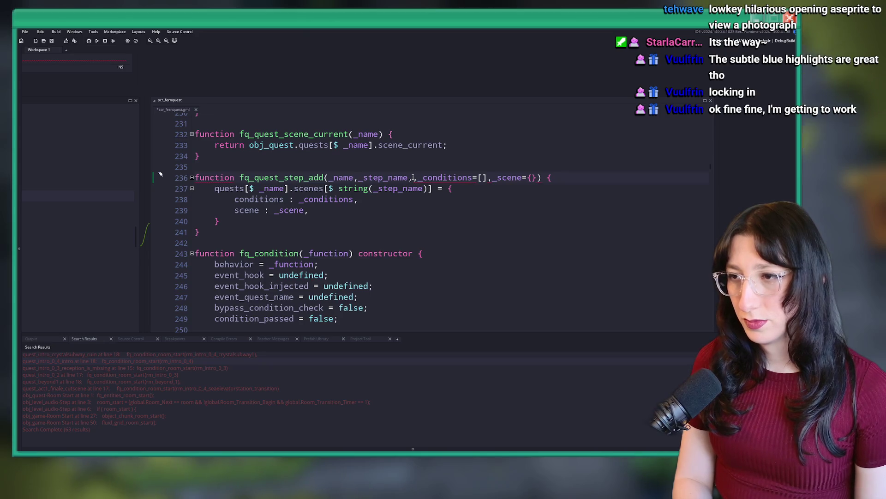
type("_l")
type("d")
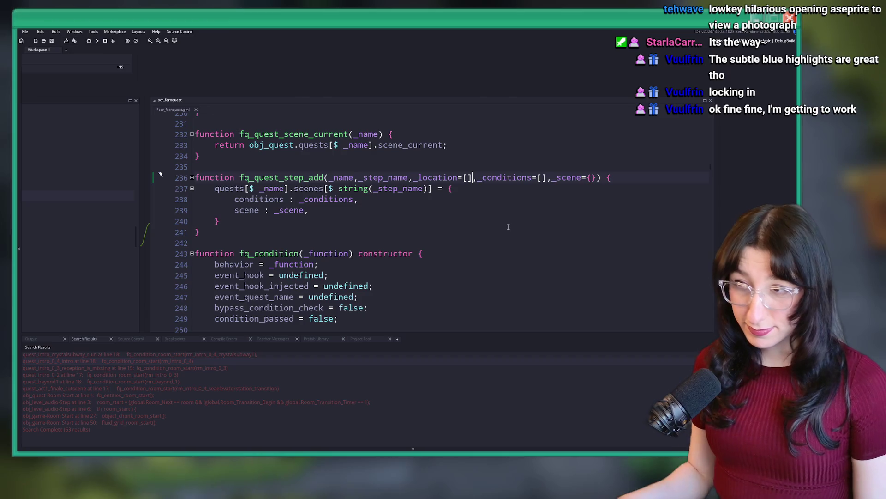
type("s")
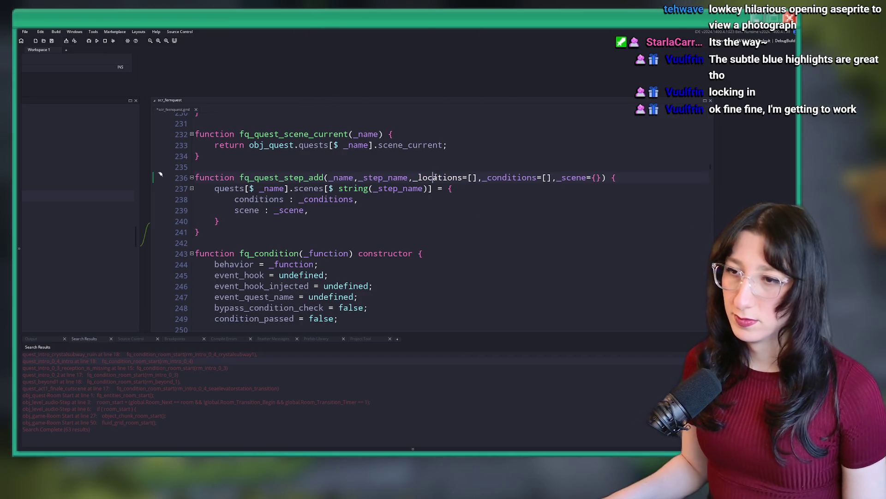
left_click(335, 211)
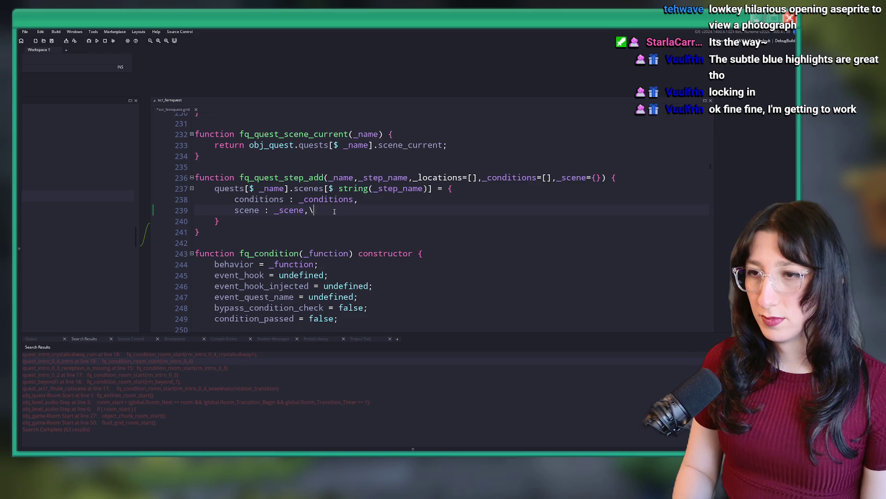
key("Return")
type("locations : _locations")
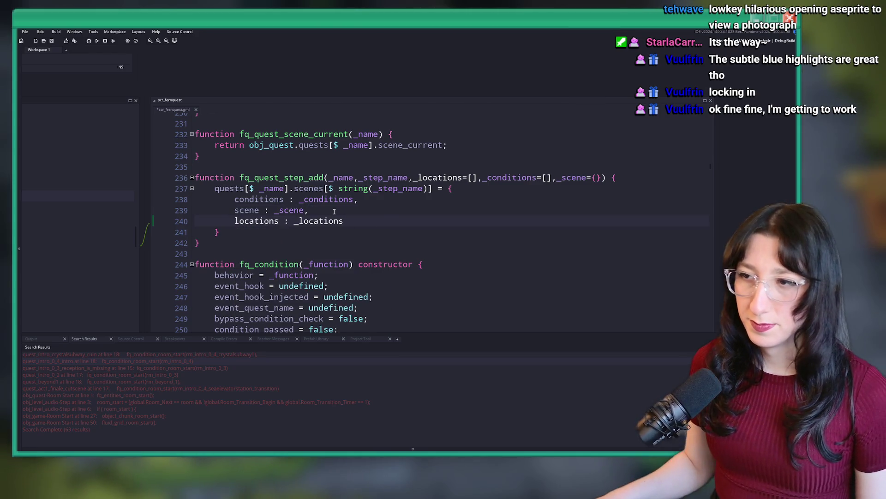
key("ctrl+s")
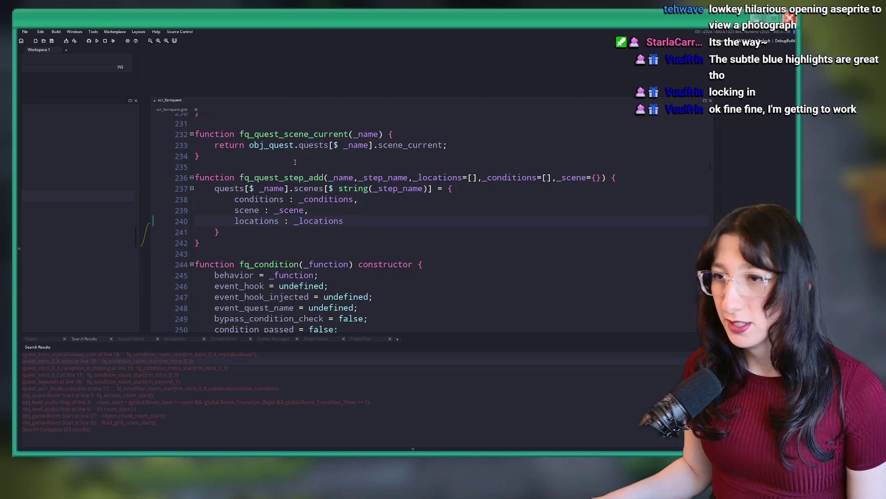
left_click(322, 157)
scroll(475, 185, "up", 4)
Search for 'Destination' and delete the global.Quest_Room_Destinations = [] line in fq_quest_load
scroll(475, 185, "up", 15)
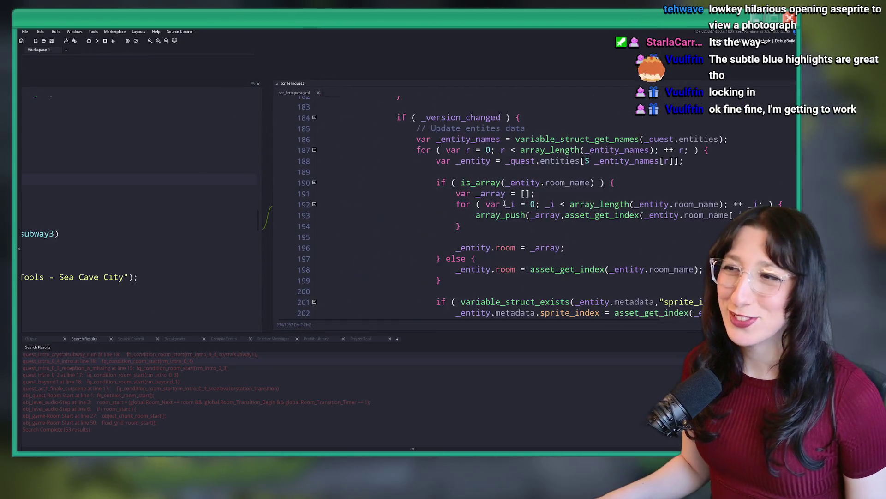
left_click(610, 200)
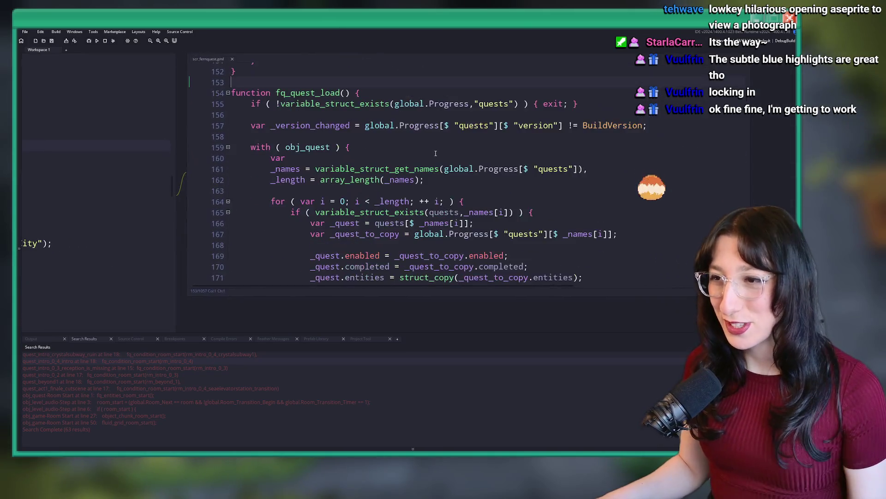
key("ctrl+f")
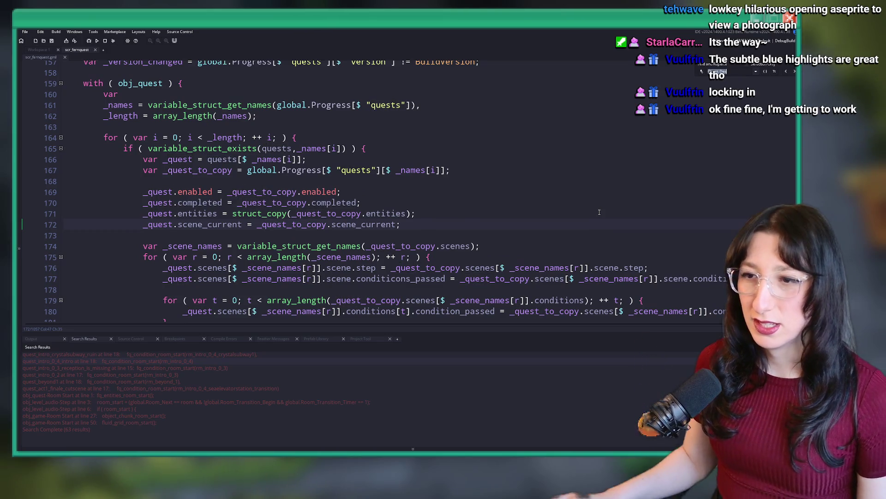
type("Destination")
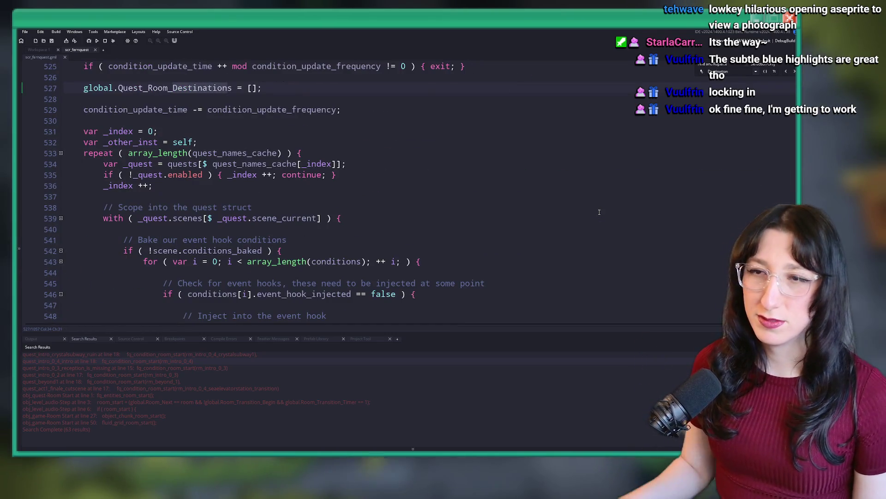
scroll(217, 248, "up", 5)
left_click(189, 226)
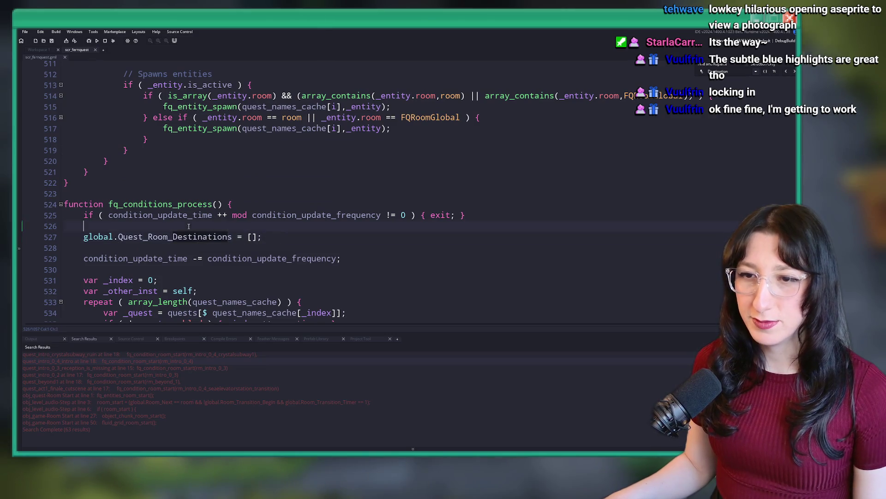
left_click_drag(269, 236, 46, 229)
key("BackSpace")
key("BackSpace")
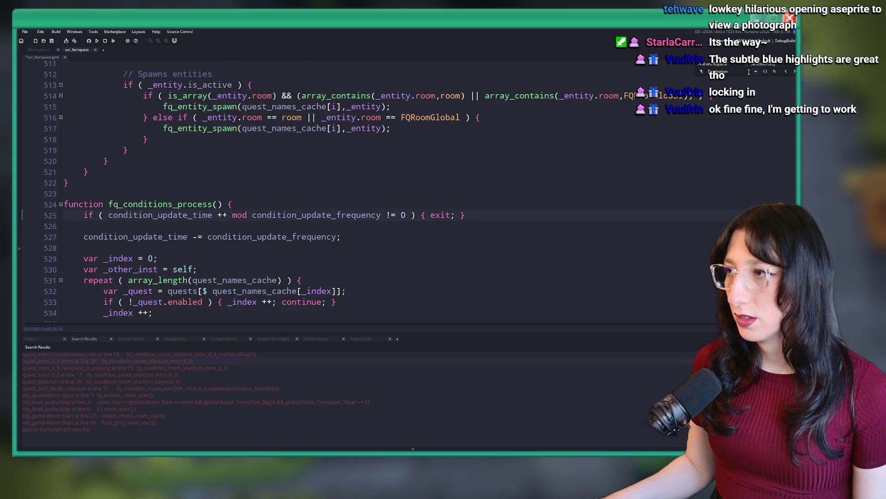
key("BackSpace")
key("BackSpace")
key("BackSpace")
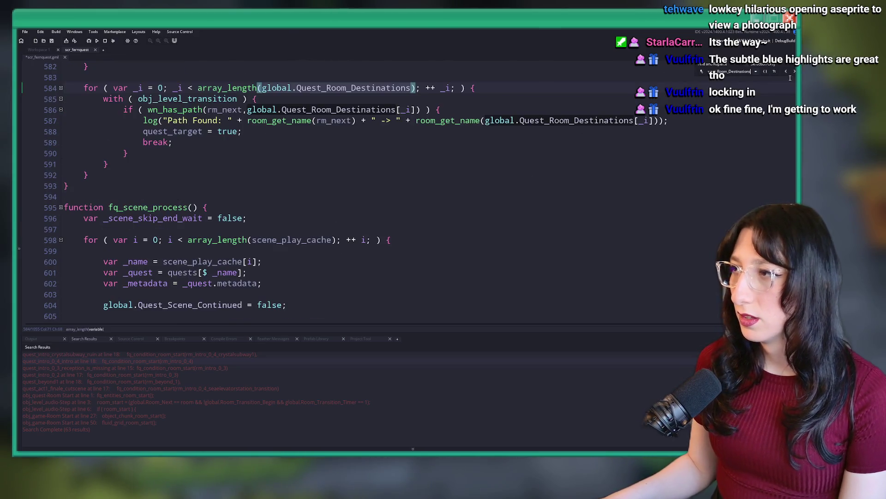
Jump to the next matches and delete the array_push if-blocks in the room condition function
key("Return")
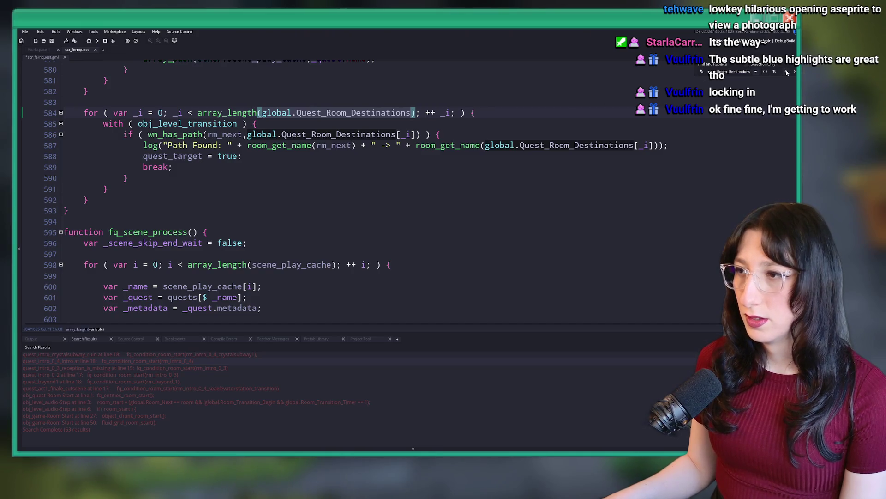
key("Return")
key("Return")
scroll(473, 160, "up", 3)
left_click(166, 200)
key("shift+Up")
key("shift+Up")
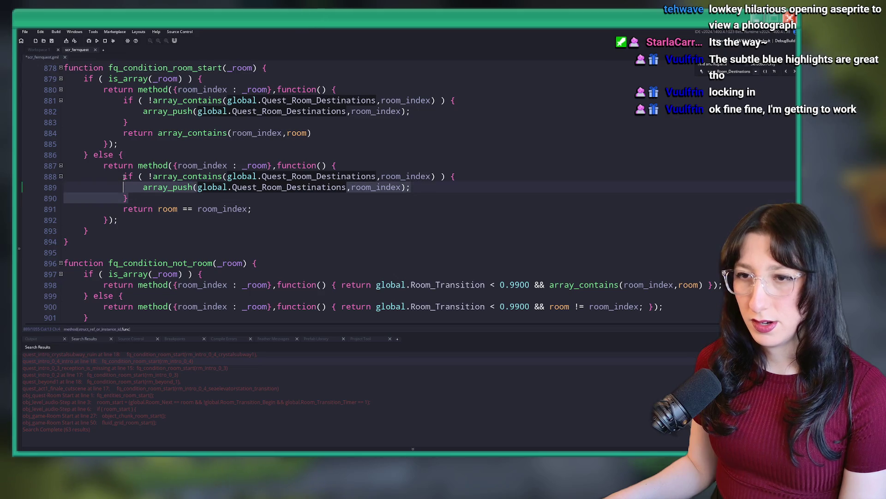
key("shift+Home")
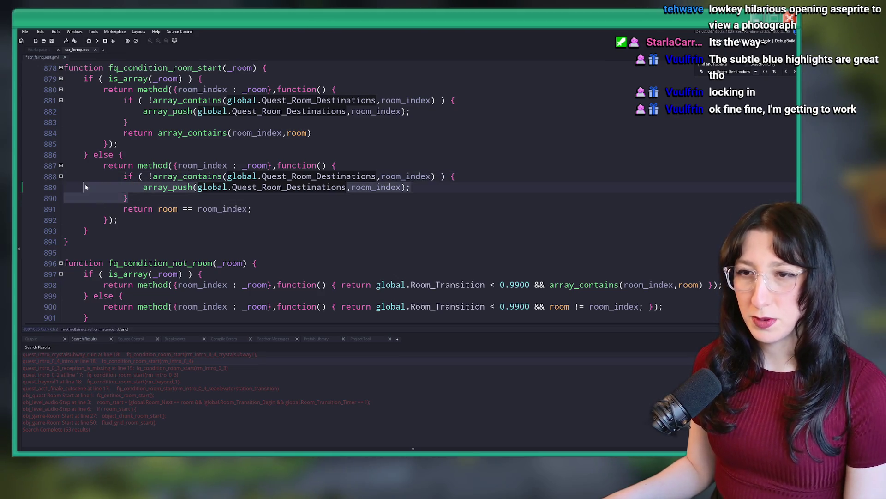
key("Delete")
left_click_drag(129, 122, 107, 115)
key("shift+Up")
key("shift+Up")
key("shift+End")
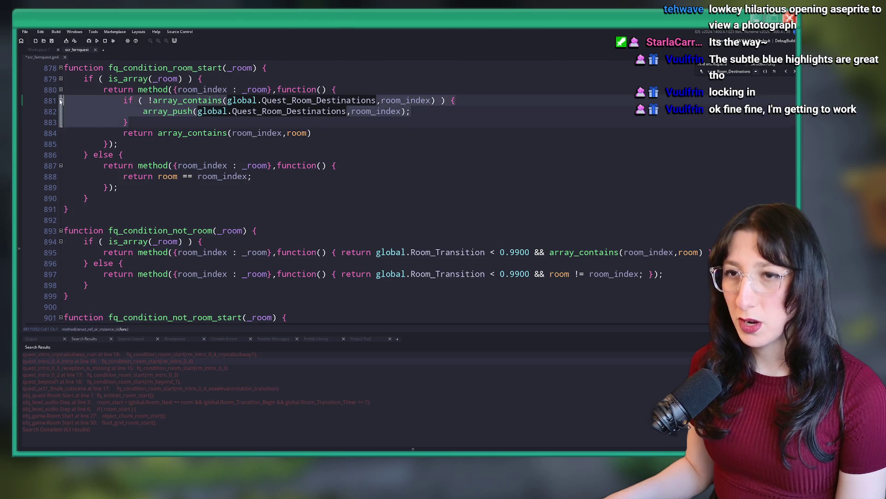
key("Delete")
Delete the else-branch if-block and the block on lines 863–865, then find the next match
scroll(287, 157, "up", 2)
scroll(287, 157, "up", 3)
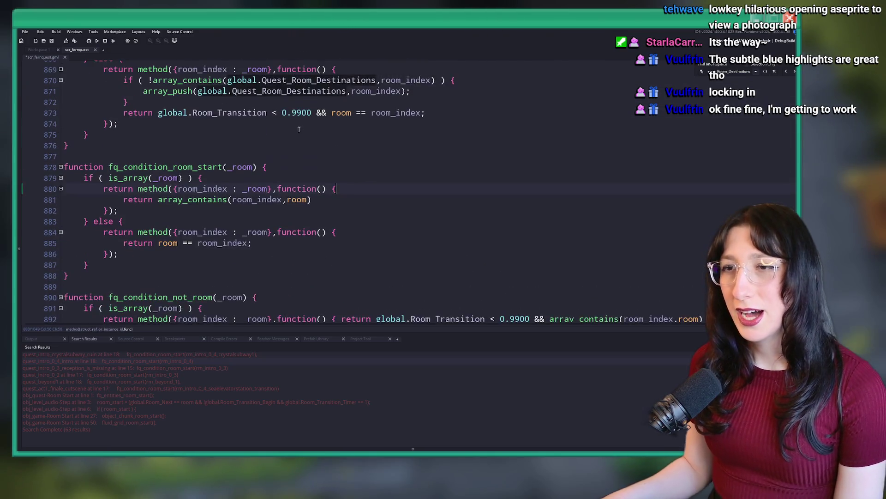
left_click_drag(60, 114, 411, 125)
key("Delete")
scroll(369, 210, "up", 2)
key("BackSpace")
scroll(369, 211, "up", 2)
left_click_drag(61, 165, 128, 187)
key("Delete")
key("BackSpace")
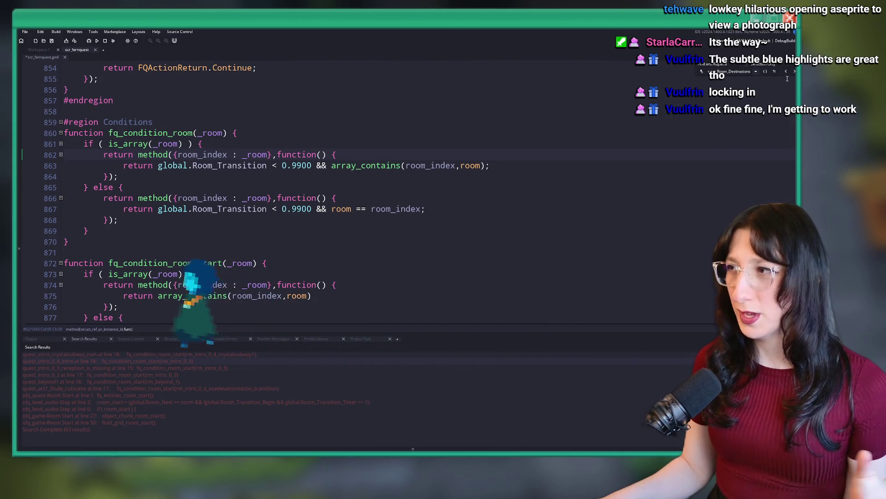
left_click(791, 70)
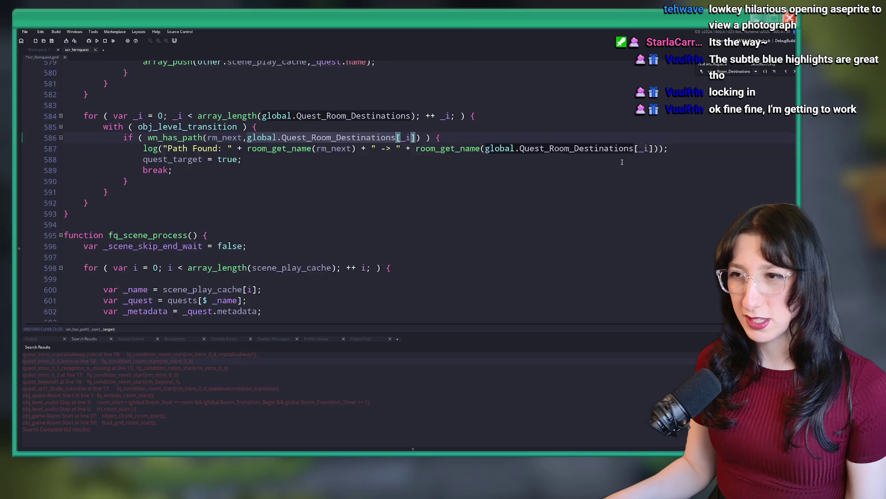
Step through the remaining Quest_Room_Destinations matches back to the line 4 declaration, then close the find bar
left_click(793, 73)
left_click(794, 72)
left_click(794, 71)
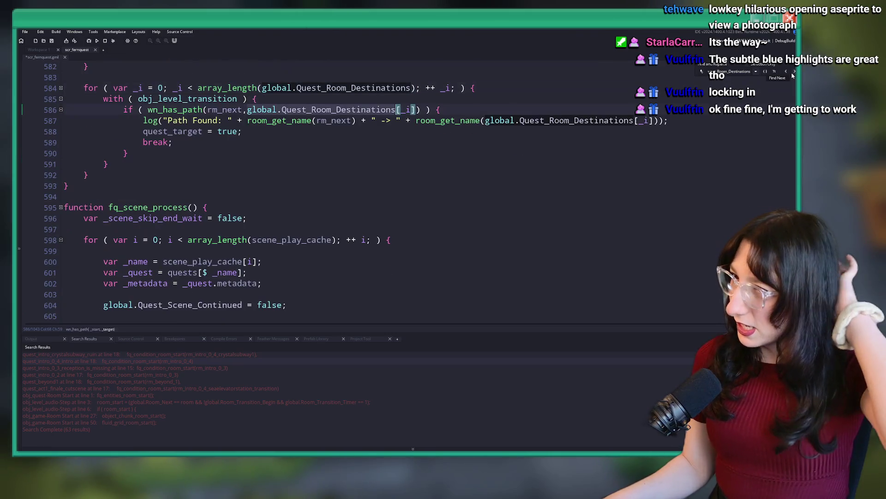
left_click(794, 70)
left_click(795, 71)
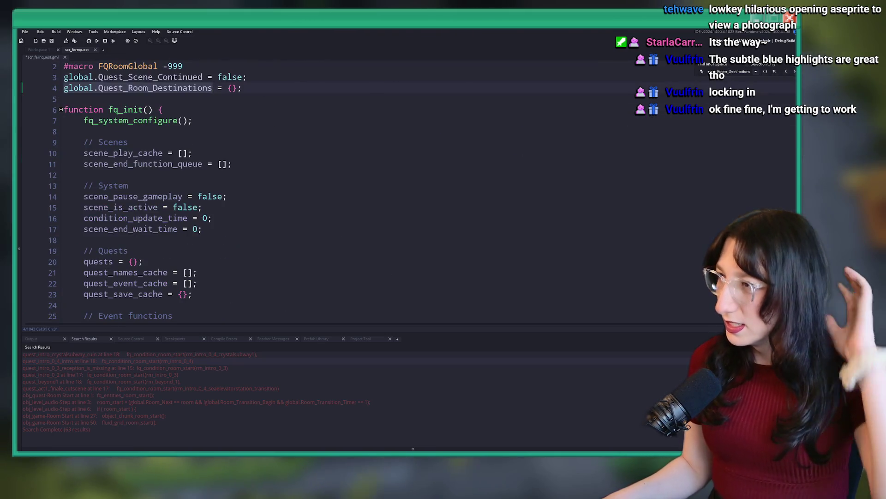
left_click(162, 109)
Collapse all folds, expand the Core region and fq_init, and search the file for 'roc'
key("ctrl+m")
left_click(143, 88)
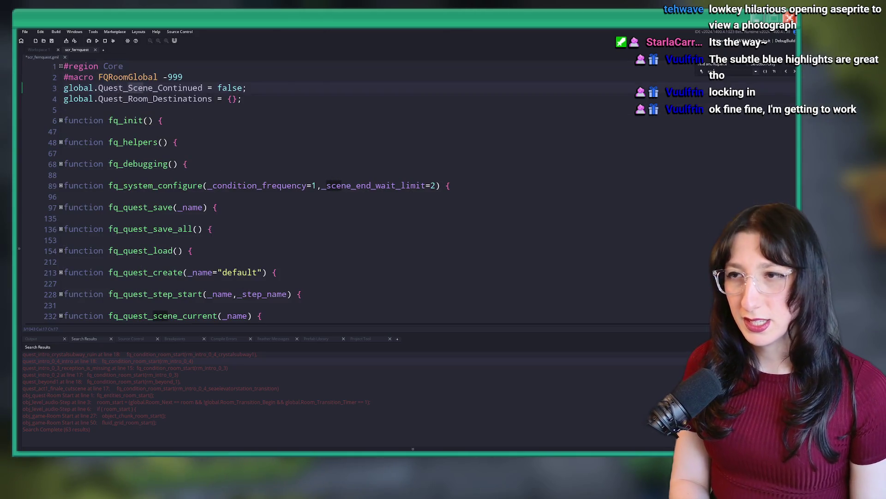
left_click(60, 120)
key("Down")
key("Down")
key("Down")
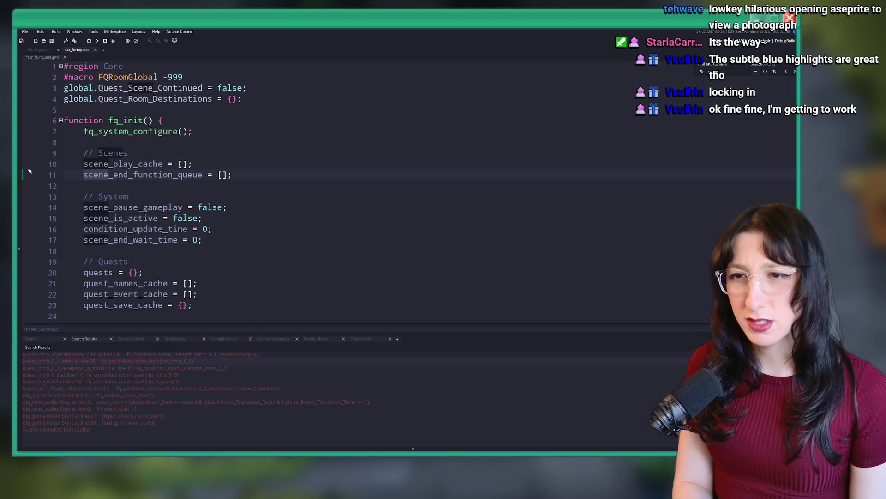
type("roc")
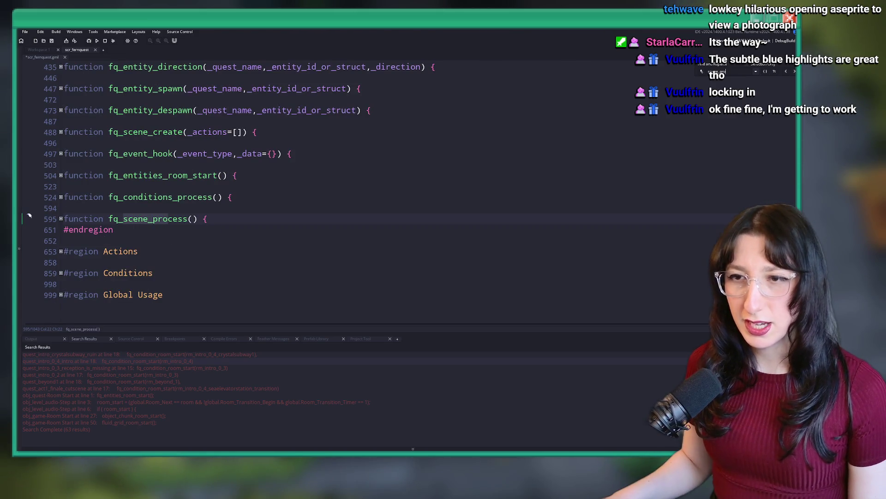
Expand fq_scene_process, its for-loop at line 598, with-block at 606 and while-loop at 611
left_click(61, 219)
scroll(83, 213, "down", 2)
left_click(60, 212)
scroll(104, 217, "down", 3)
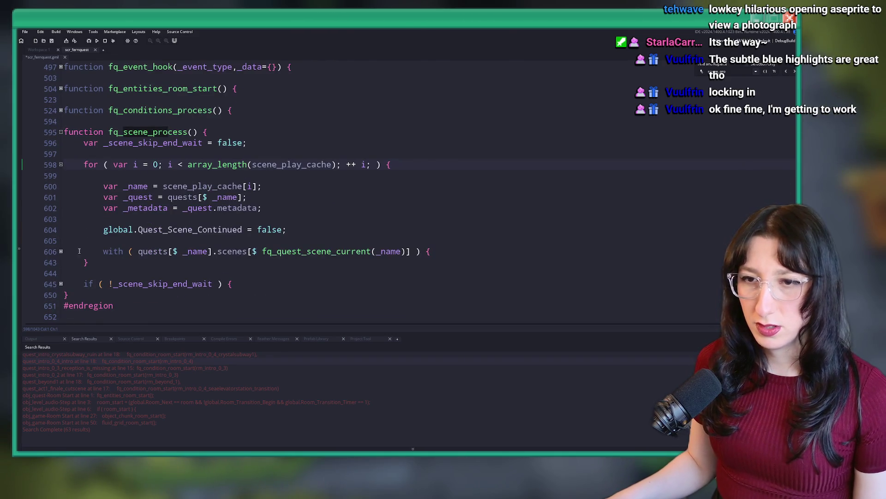
left_click(61, 250)
scroll(71, 264, "down", 3)
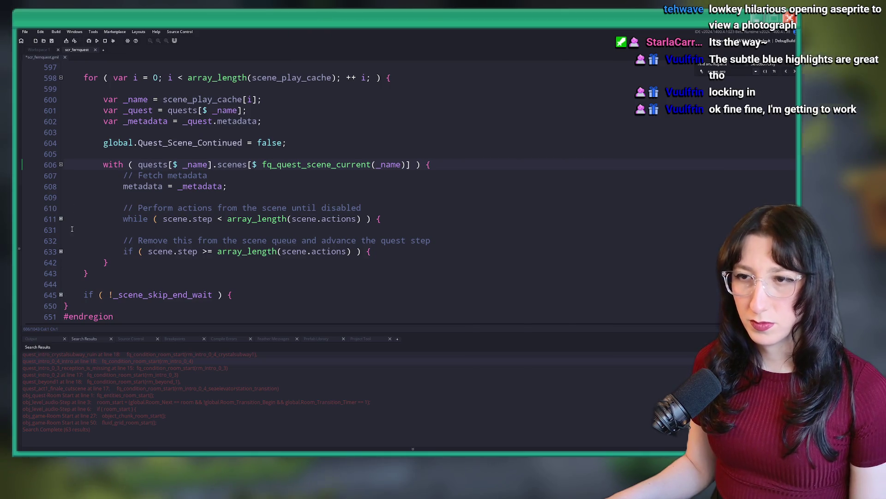
left_click(61, 219)
scroll(199, 202, "down", 3)
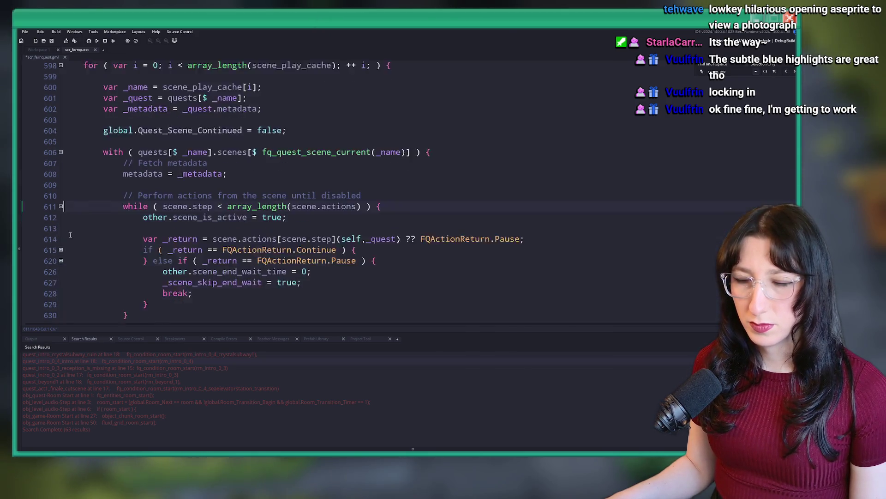
Expand the Continue branch at line 615, the Pause branch at 620 and its nested check at 621
left_click(61, 151)
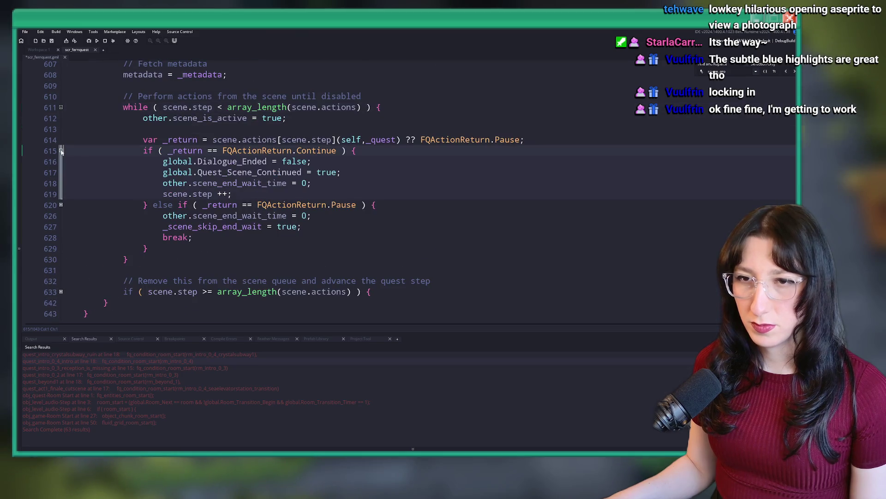
scroll(138, 188, "up", 1)
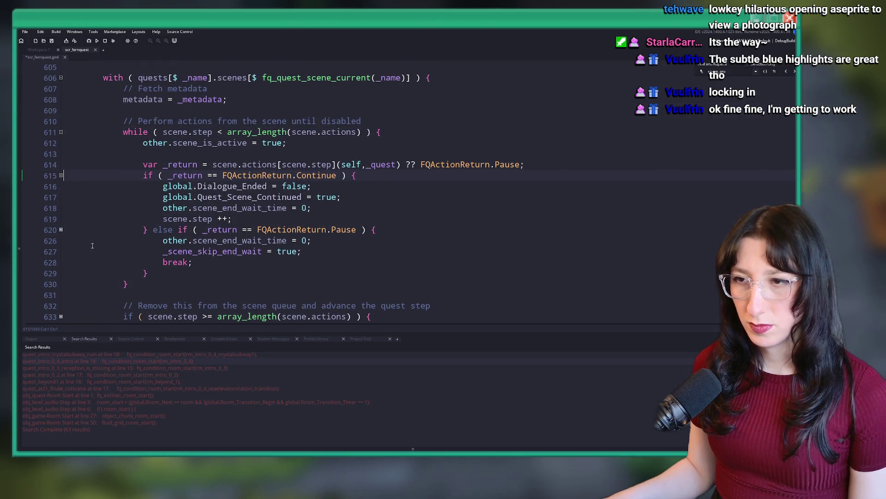
left_click(61, 229)
scroll(60, 226, "down", 2)
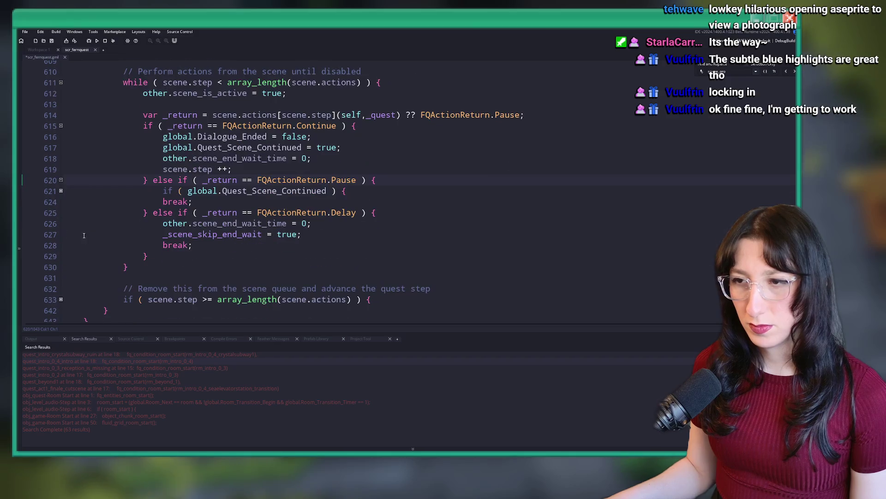
left_click(61, 192)
scroll(216, 190, "up", 3)
scroll(241, 134, "up", 5)
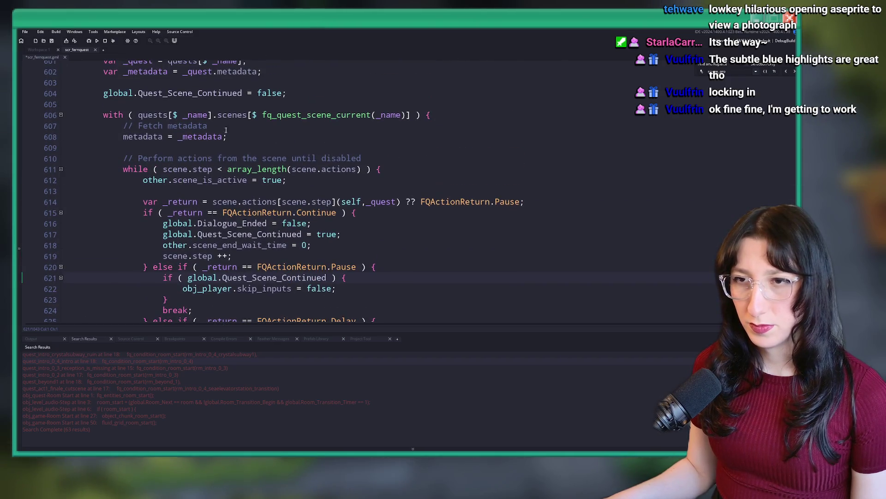
scroll(257, 134, "down", 8)
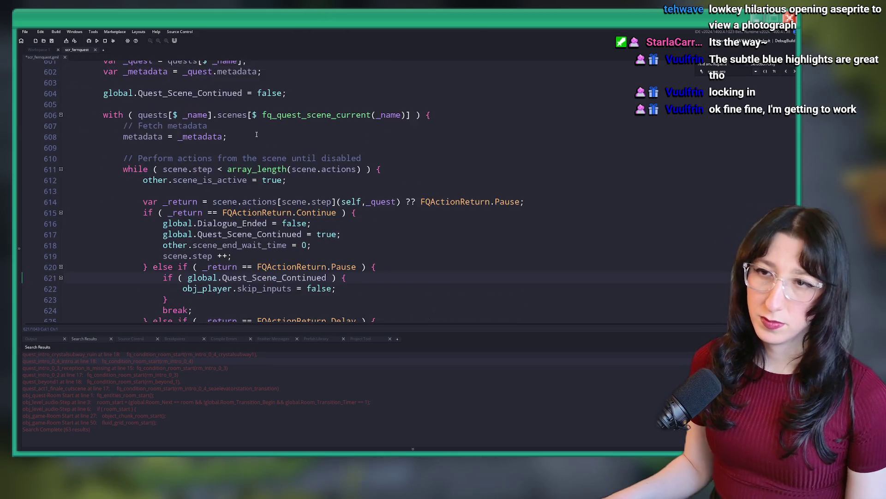
Expand the block at line 633, review lines 635–637, and return the caret to line 596
left_click(61, 248)
scroll(61, 247, "down", 2)
left_click(61, 241)
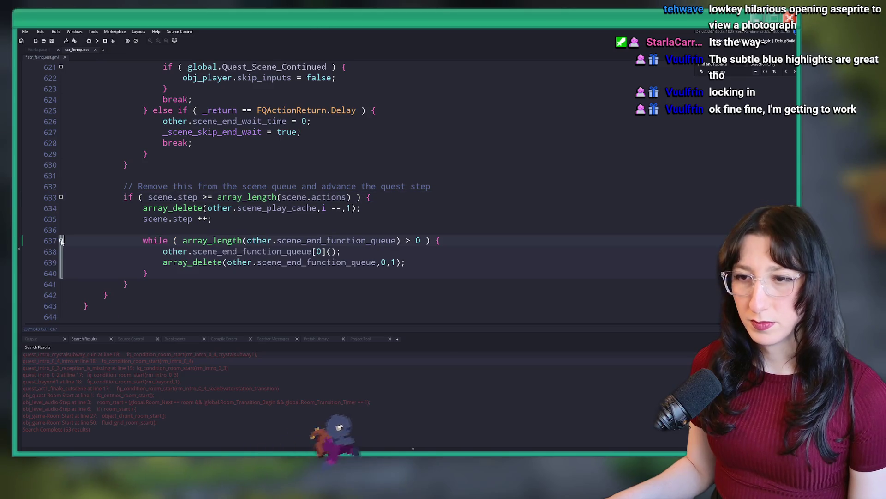
left_click(258, 219)
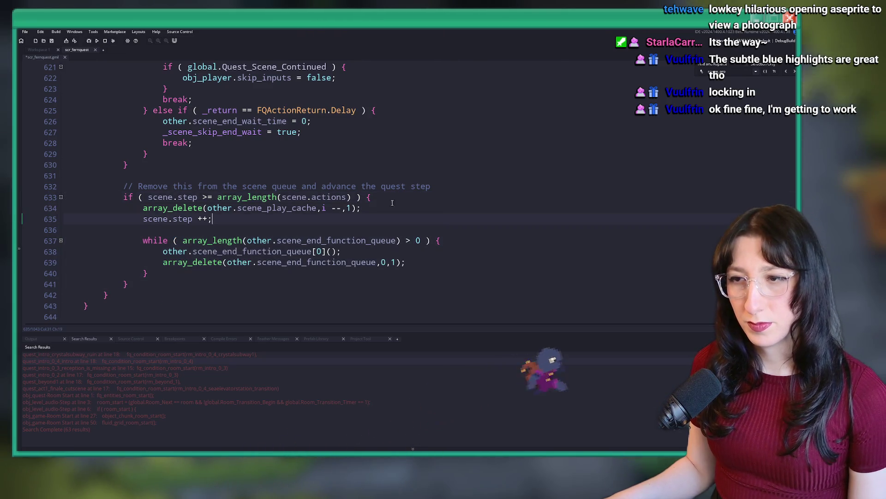
scroll(392, 203, "up", 11)
left_click(169, 168)
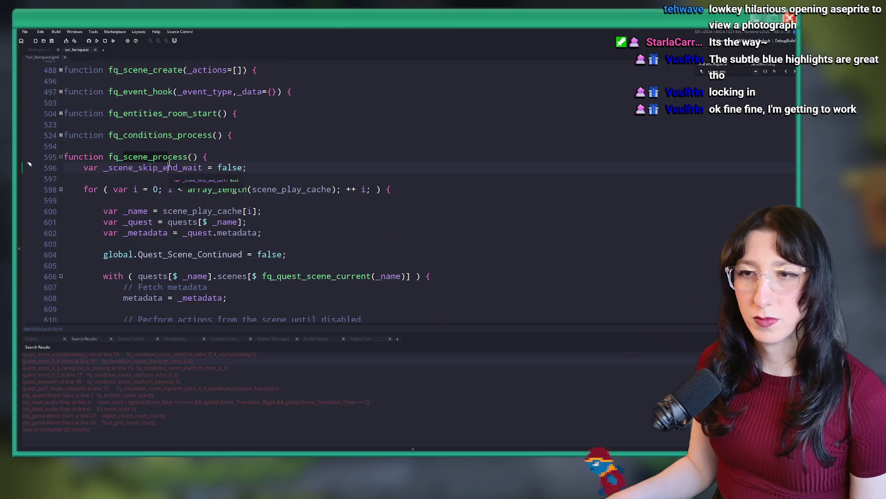
Search the project for fq_scene_process and open obj_quest's Begin Step event from the results
double_click(169, 157)
key("ctrl+shift+f")
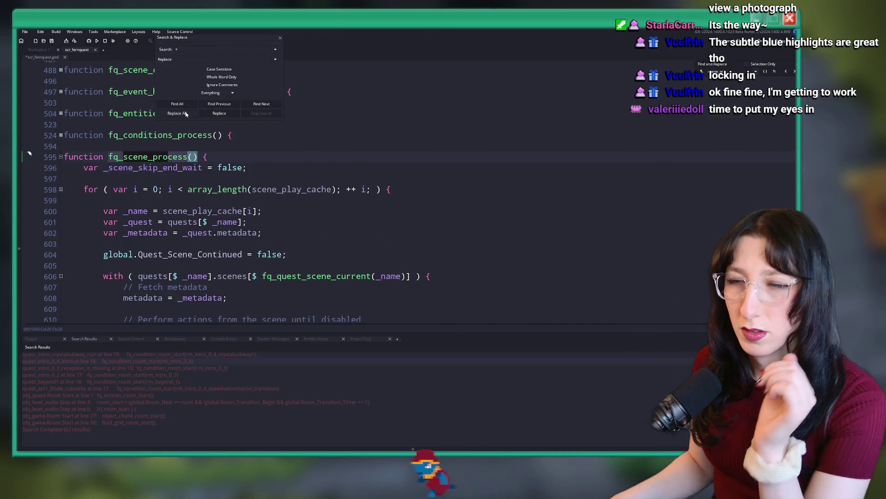
key("Return")
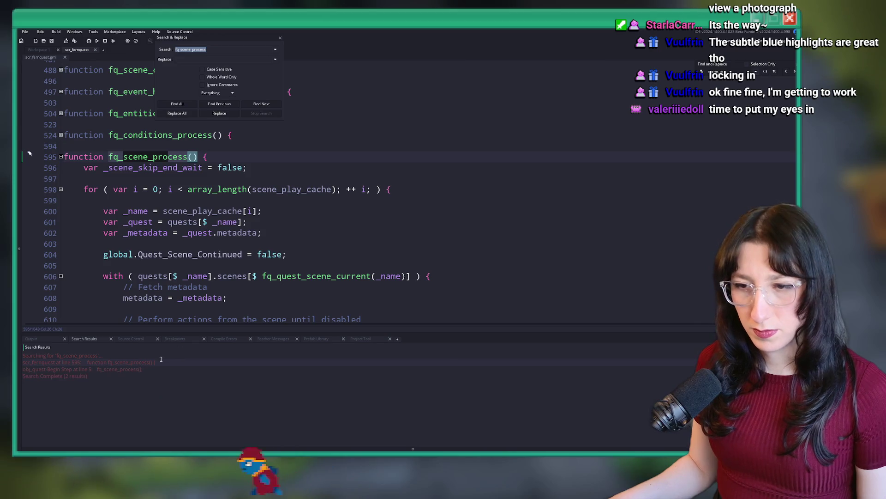
double_click(161, 369)
Jump to the fq_conditions_process definition, widen the scr_fernquest code window, and close the search dialog
left_click(377, 220)
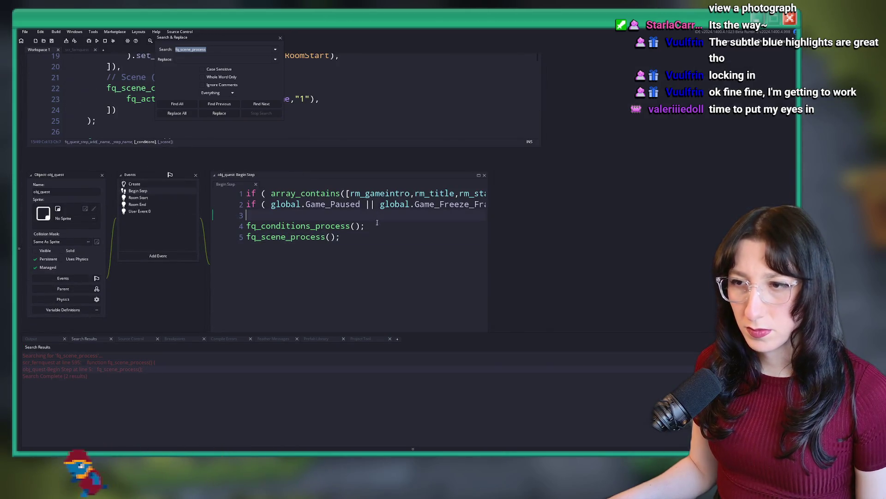
middle_click(315, 226)
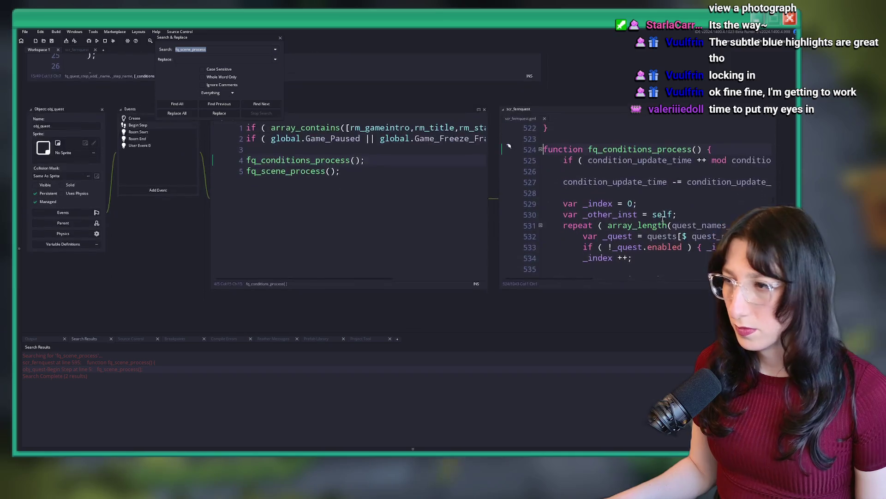
left_click(663, 225)
scroll(431, 167, "down", 4)
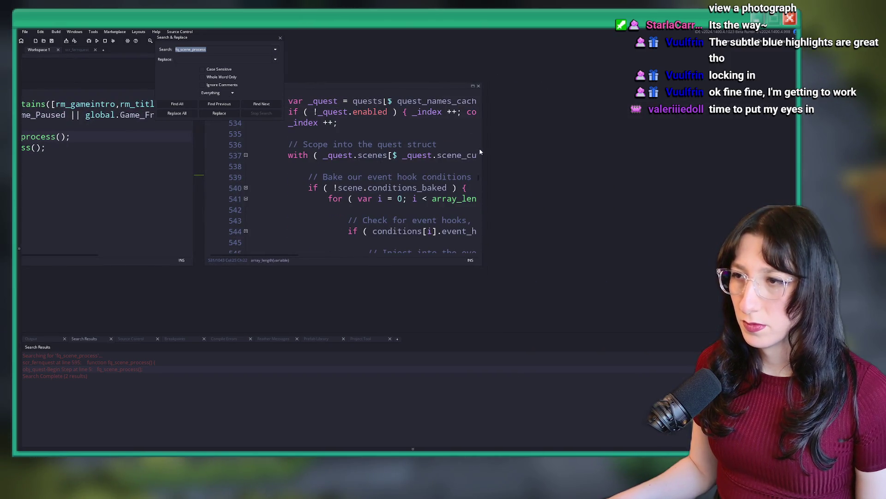
left_click_drag(480, 152, 620, 146)
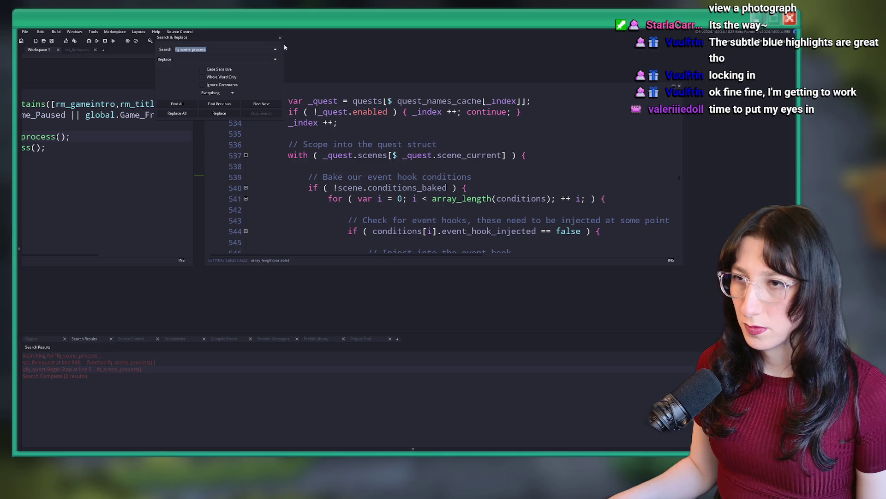
left_click(445, 162)
scroll(445, 161, "down", 4)
scroll(443, 157, "down", 5)
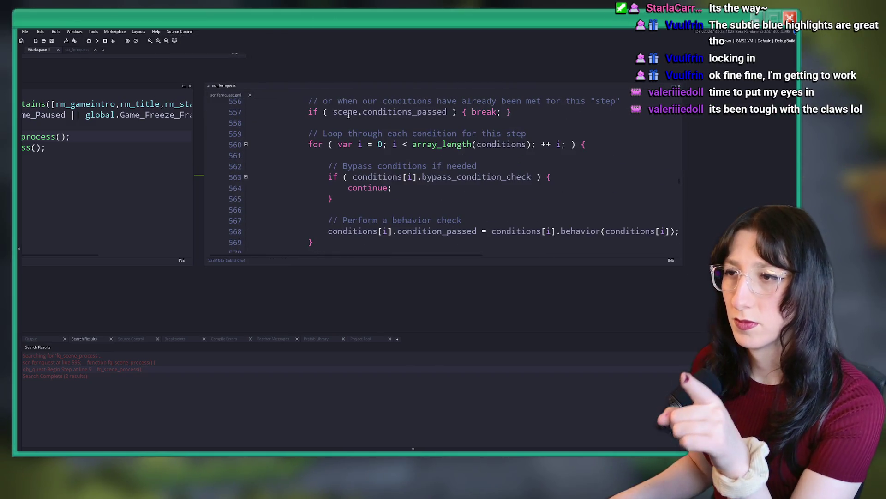
Jump from the fq_scene_process call to its definition and maximize the script editor
scroll(393, 116, "down", 5)
left_click(366, 157)
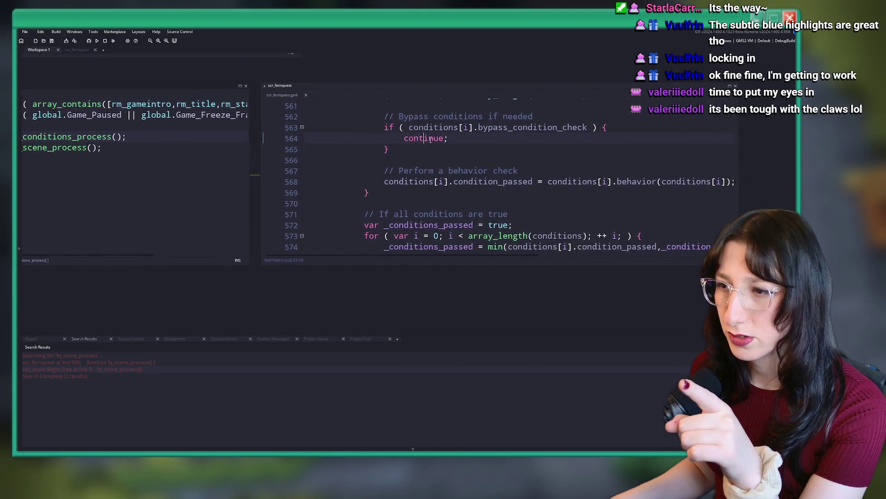
left_click(88, 148)
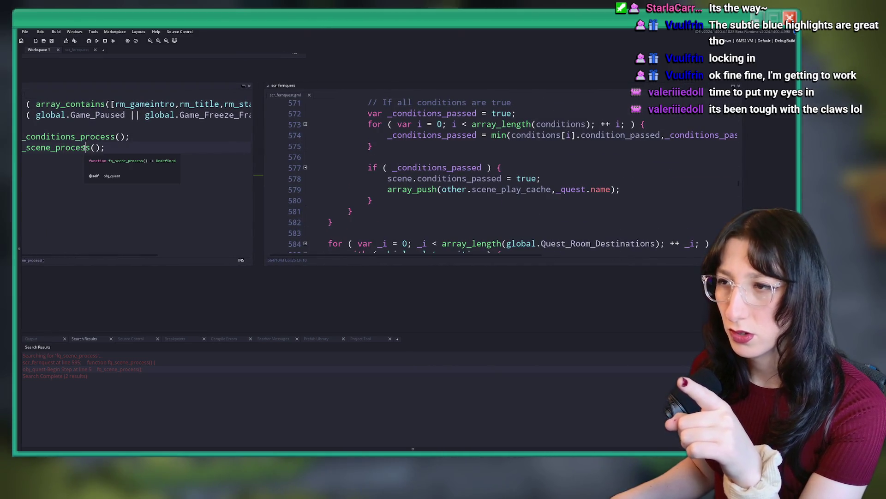
middle_click(72, 150)
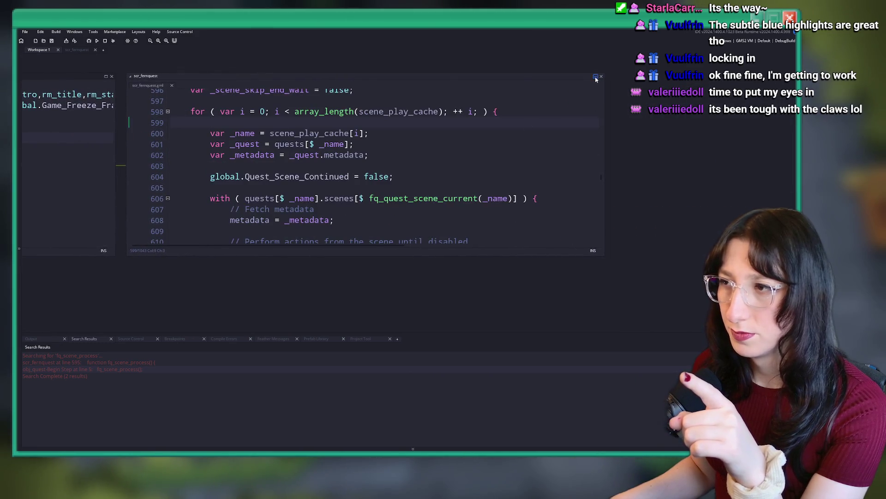
left_click(595, 77)
Read through the quest lookup line and the arguments passed to the scene action call
left_click(265, 116)
scroll(266, 129, "up", 1)
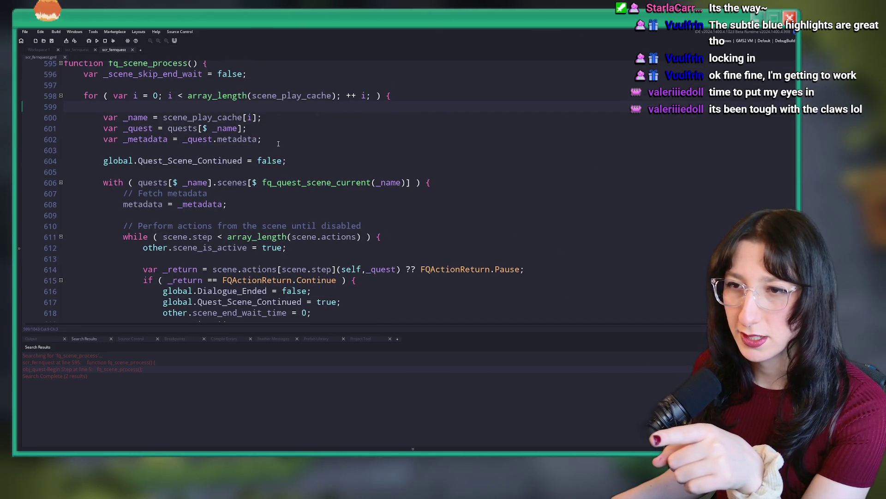
scroll(210, 180, "down", 2)
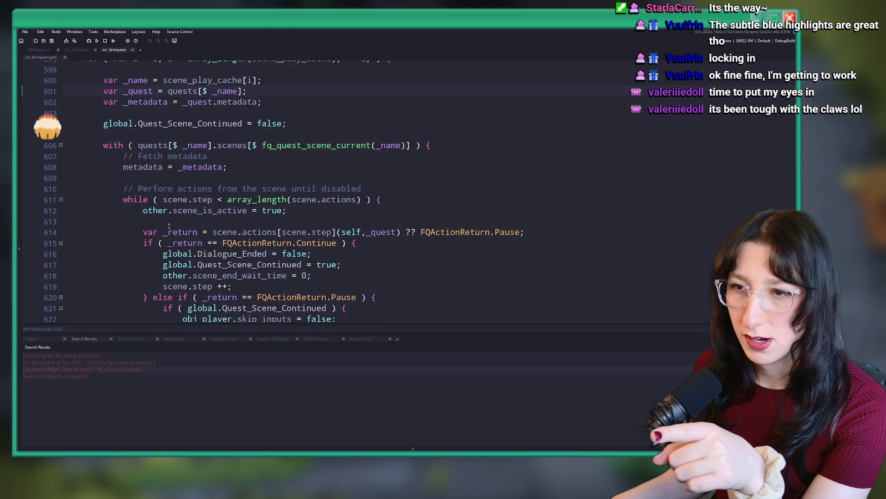
left_click(260, 221)
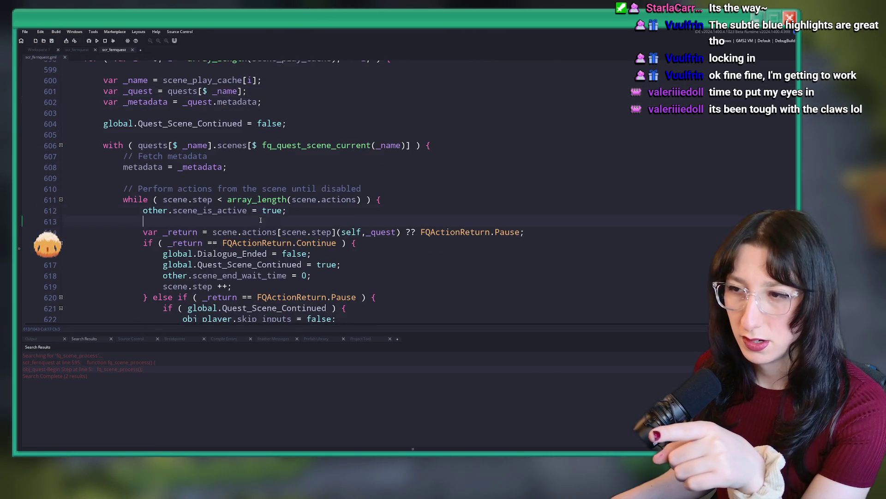
left_click(252, 232)
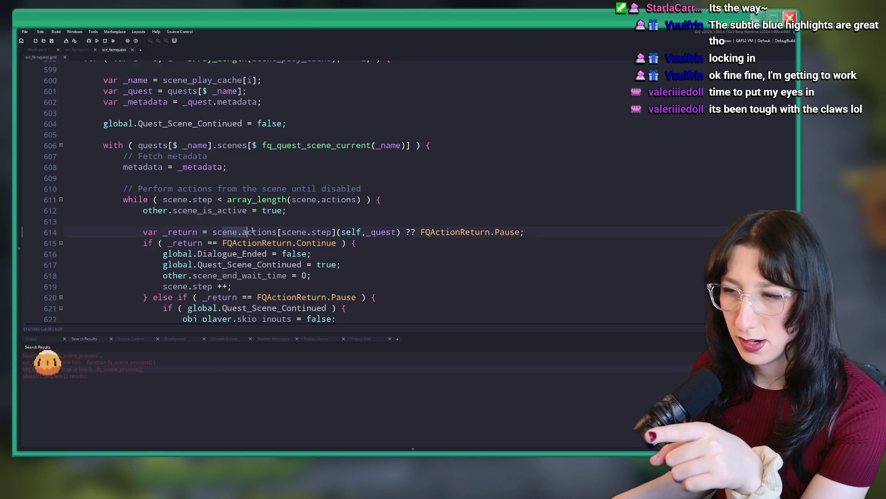
left_click(400, 232)
scroll(301, 204, "down", 3)
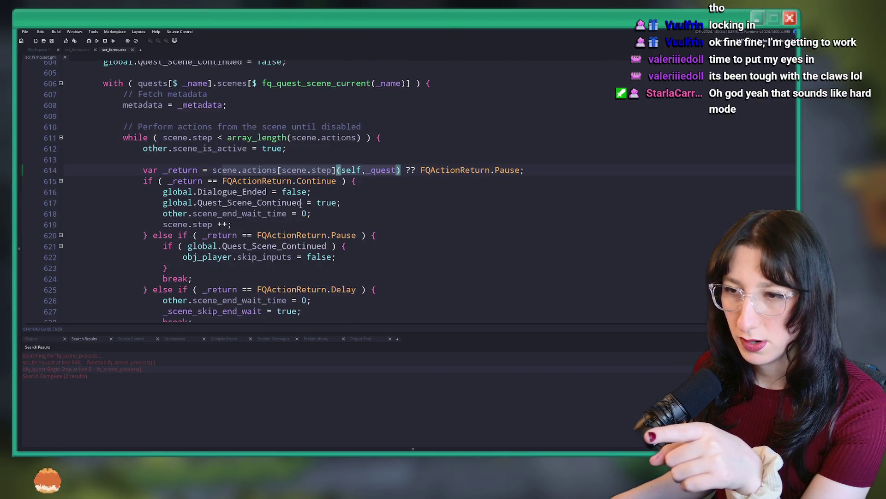
scroll(301, 205, "down", 7)
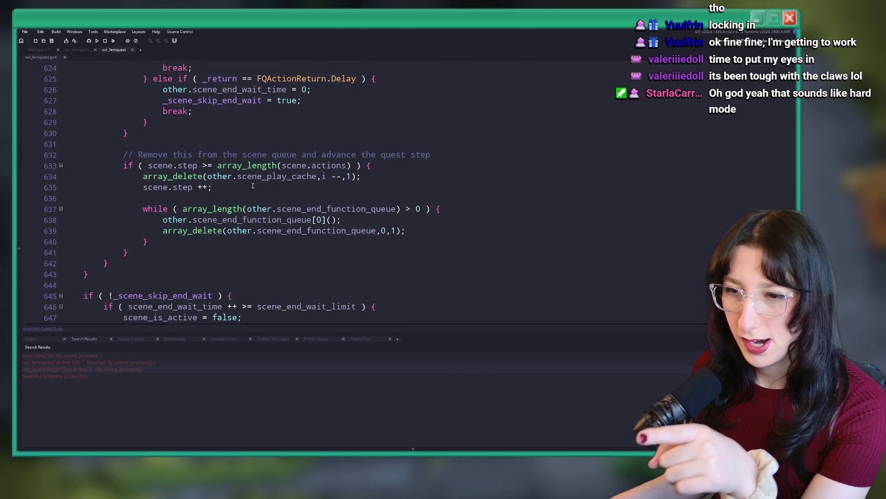
scroll(253, 186, "down", 3)
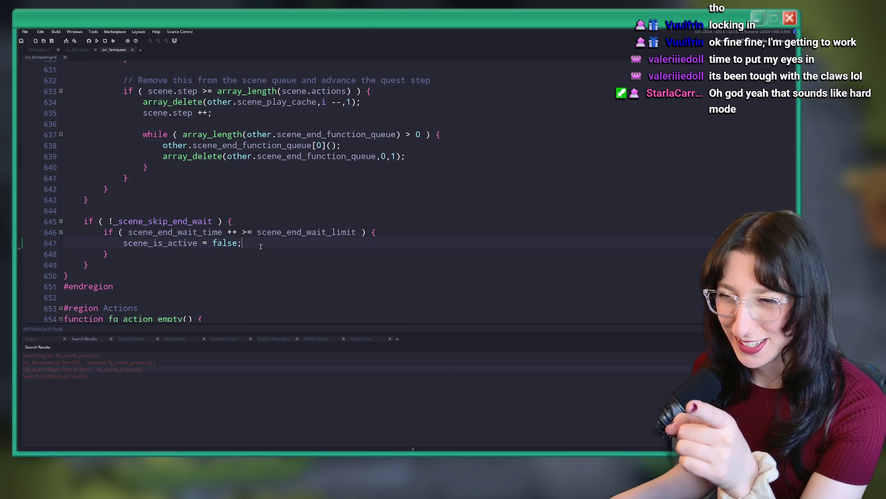
Check where the scene loop ends, highlight every scene_play_cache use, and match the for loop's brace
left_click(84, 200)
scroll(79, 197, "up", 11)
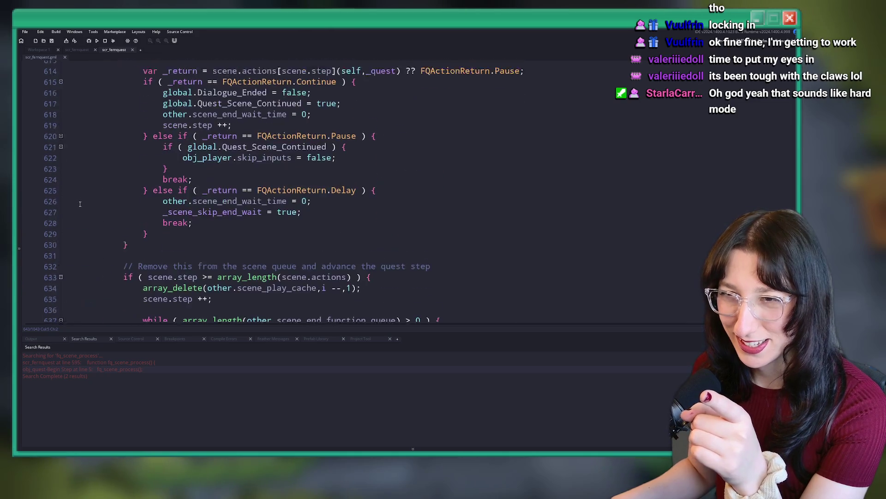
scroll(74, 198, "up", 2)
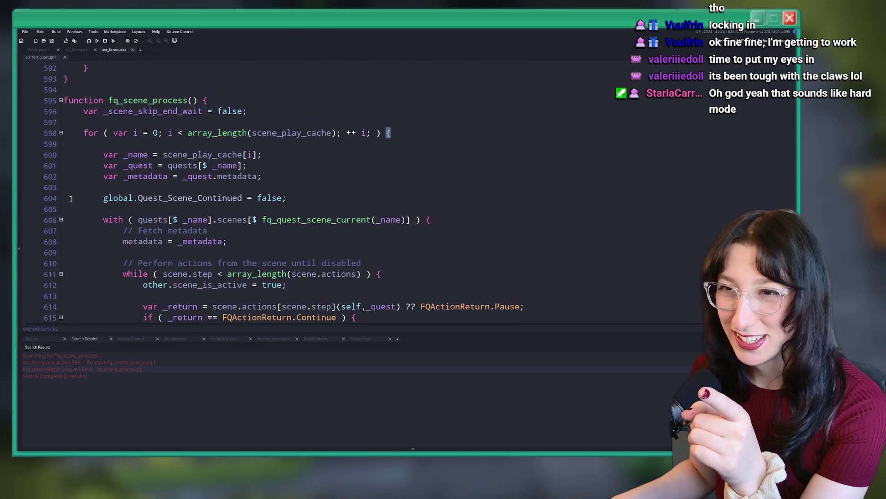
double_click(300, 133)
scroll(576, 132, "up", 6)
scroll(577, 132, "up", 3)
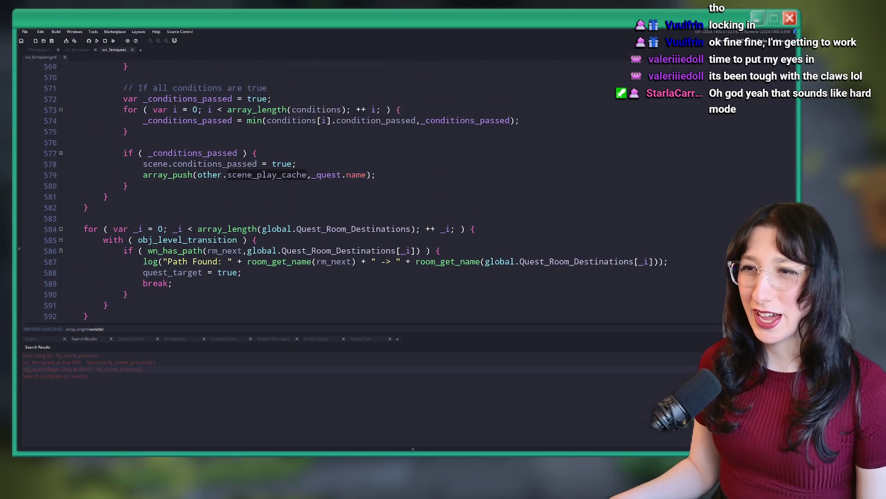
scroll(323, 141, "down", 8)
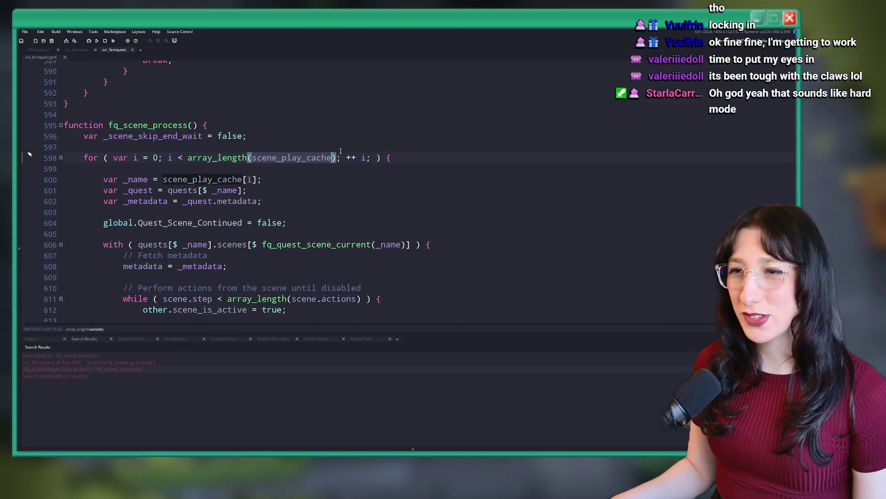
left_click(388, 160)
scroll(379, 157, "down", 14)
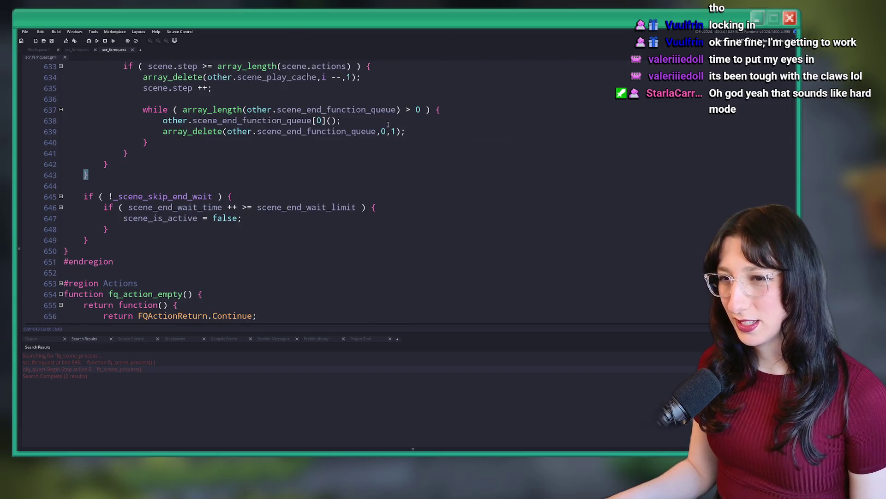
scroll(388, 124, "up", 5)
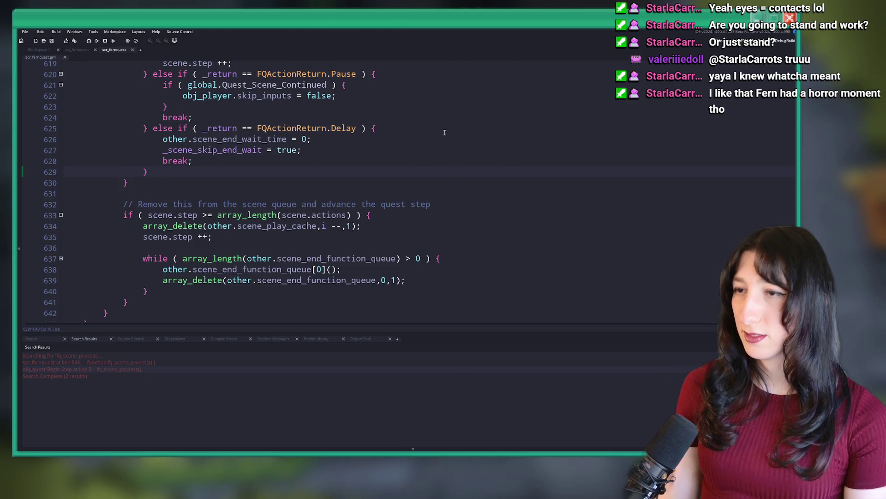
Review the Pause branch, then paste a block after the with-block's opening brace and undo it
scroll(369, 178, "up", 2)
key("Down")
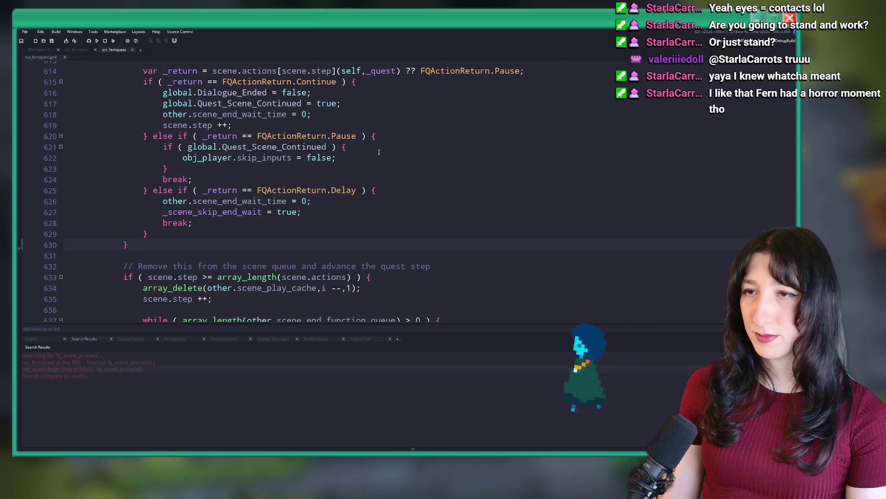
left_click(385, 175)
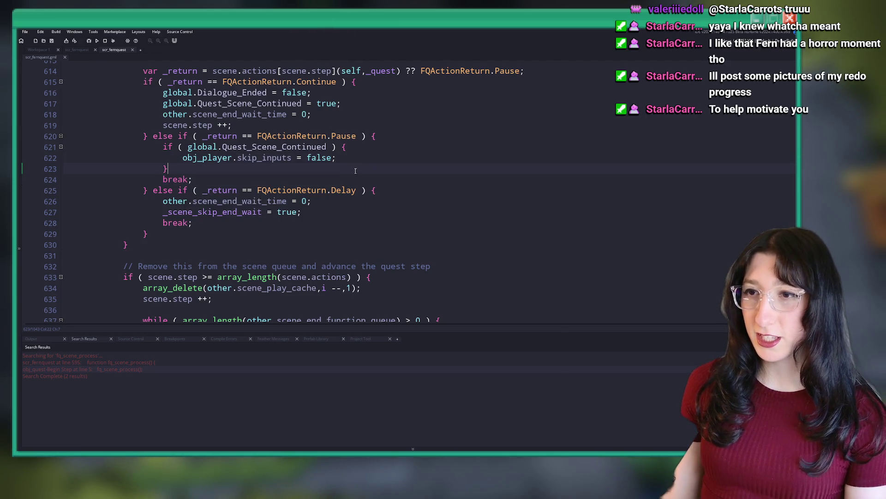
scroll(355, 171, "up", 4)
scroll(342, 155, "down", 2)
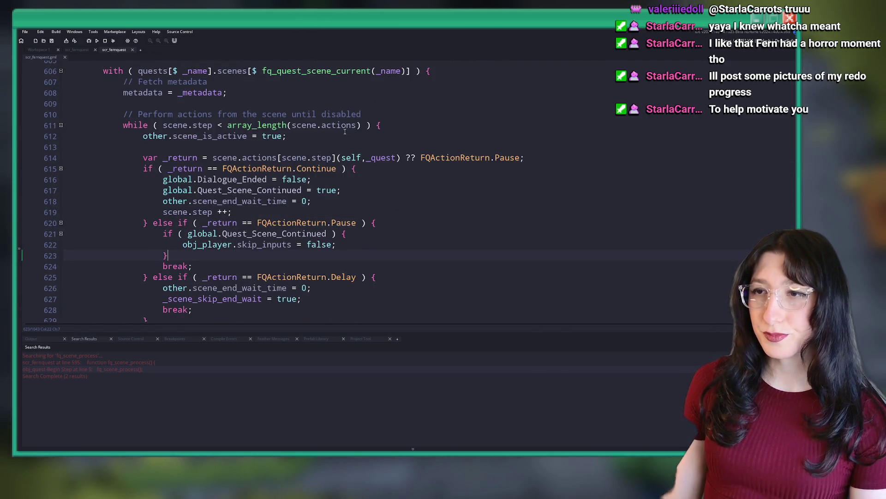
scroll(345, 131, "up", 2)
left_click(406, 143)
type("if ( !array_contains(global.Quest_Room_Destinations,room_index) ) { \t\t\tarray_push(global.Quest_Room_Destinations,room_index); \t\t}")
key("ctrl+z")
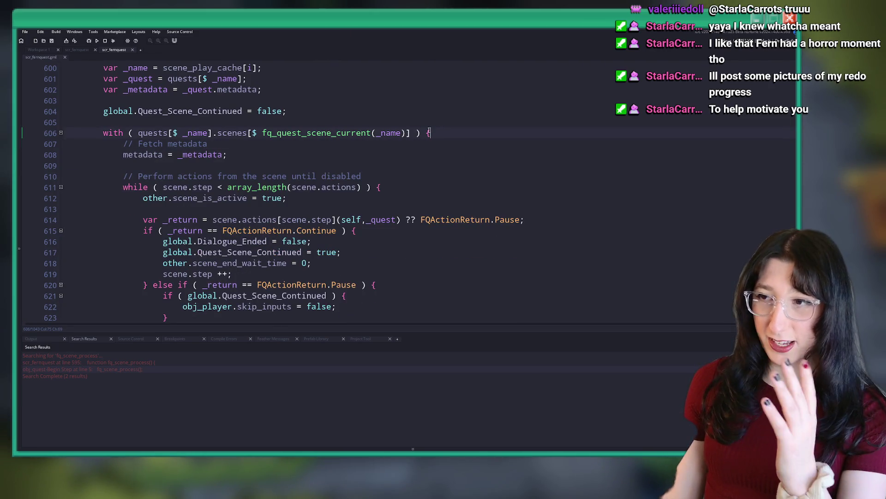
Scroll up through fq_scene_process to the quest scene scope line, then go to the other scr_fernquest editor
scroll(428, 133, "up", 2)
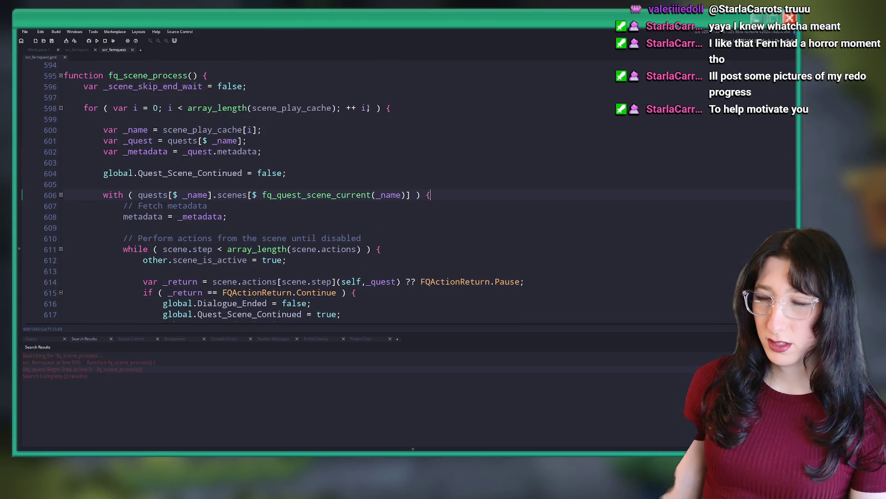
scroll(288, 108, "down", 7)
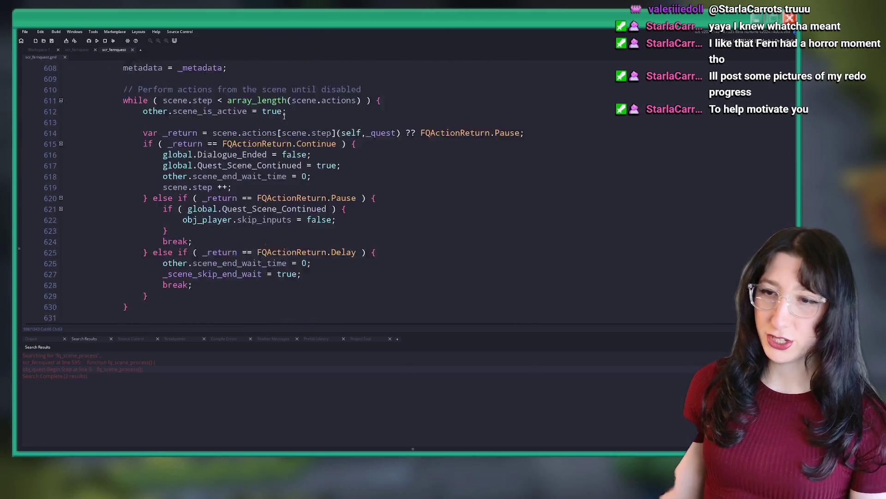
scroll(287, 111, "up", 13)
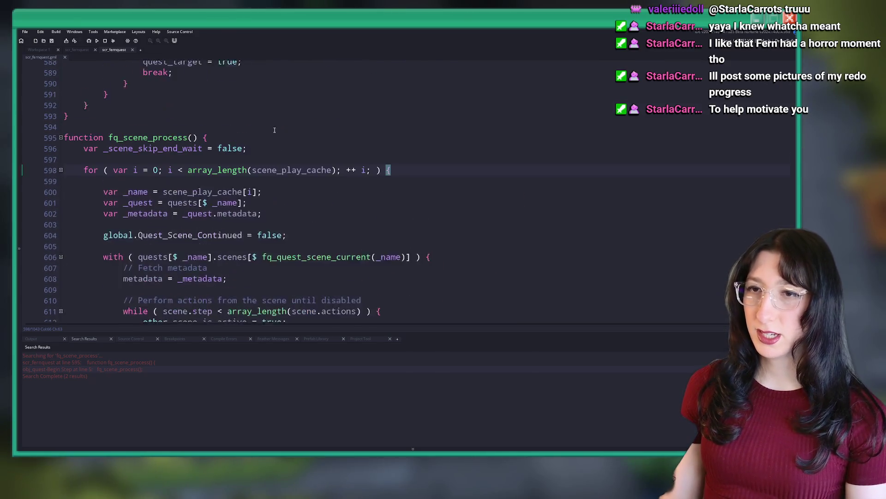
scroll(244, 164, "down", 5)
scroll(221, 232, "up", 2)
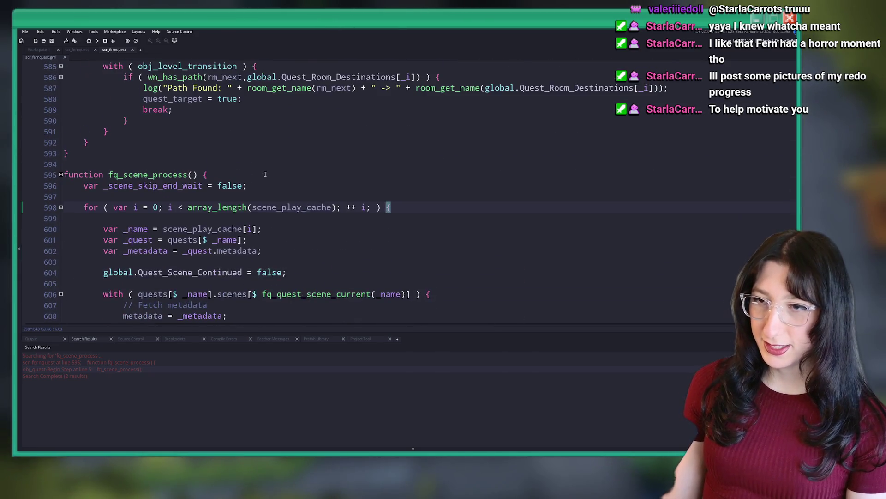
scroll(221, 232, "up", 3)
scroll(222, 208, "up", 3)
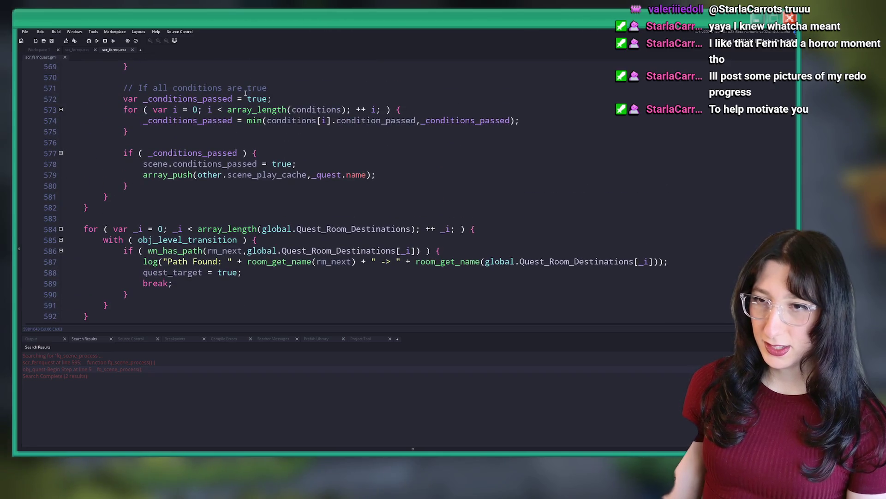
scroll(246, 92, "up", 13)
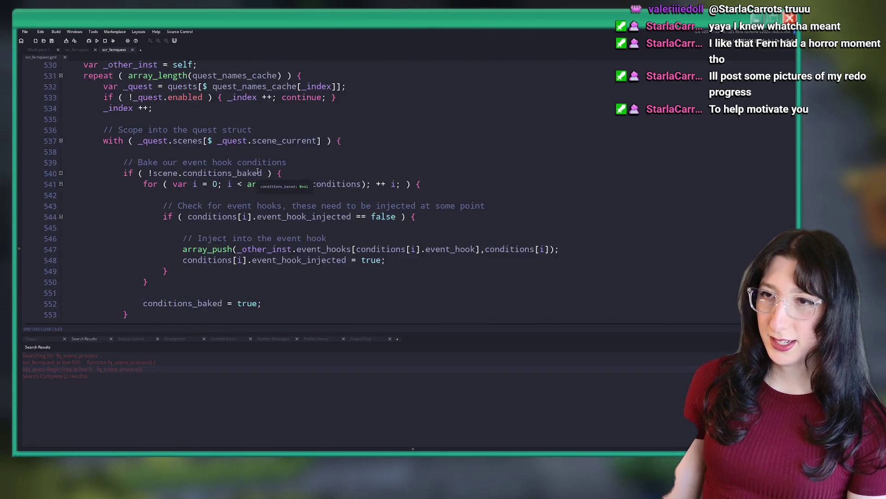
scroll(257, 172, "up", 3)
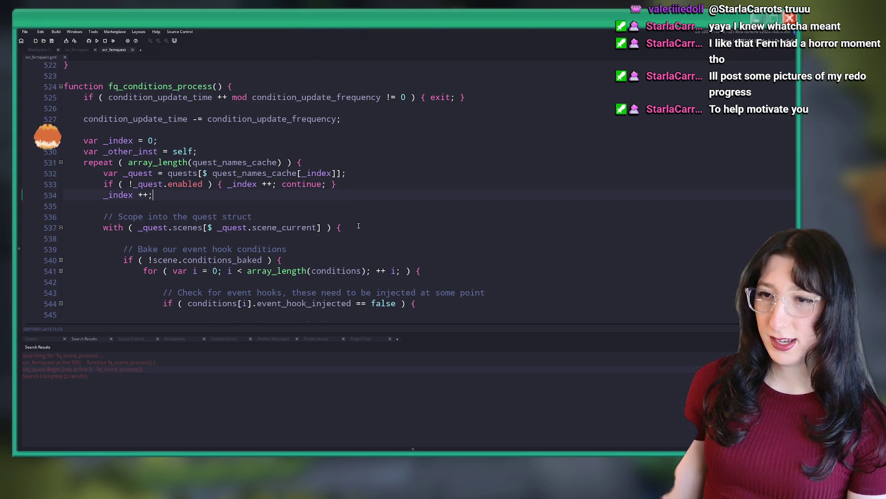
scroll(323, 194, "down", 2)
left_click(390, 185)
left_click(219, 178)
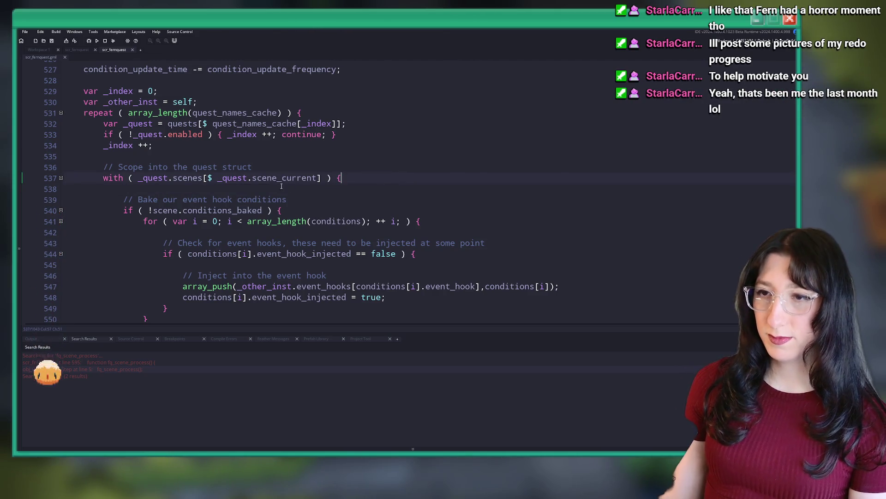
left_click(78, 50)
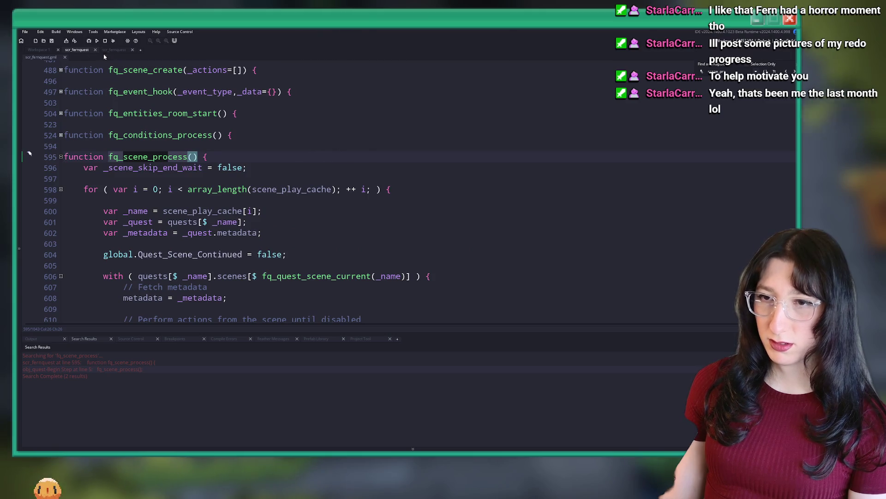
Unfold fq_entity_despawn, go to fq_quest_step_add and expand its body, then return to the processing loop
scroll(231, 139, "up", 4)
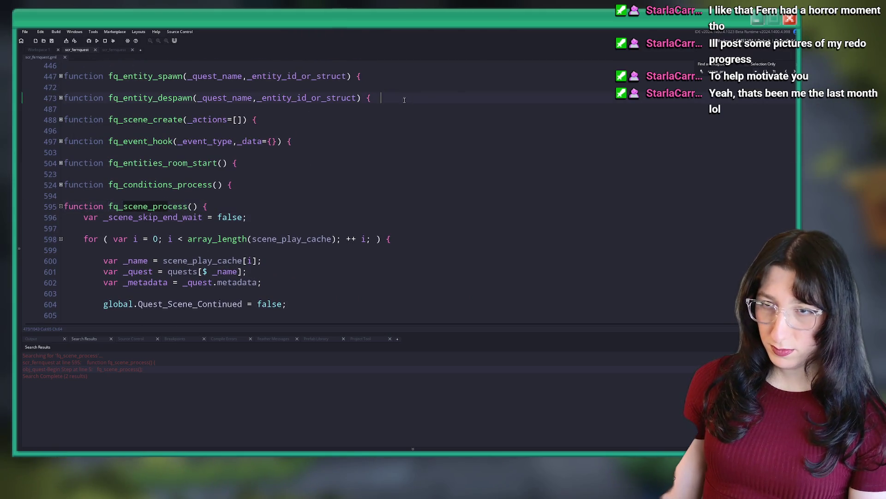
left_click(399, 164)
key("Down")
key("Down")
key("Down")
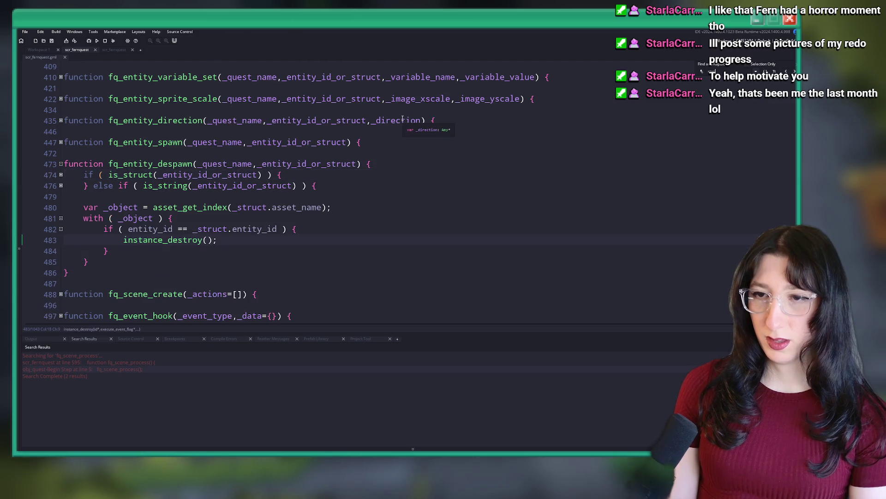
key("Return")
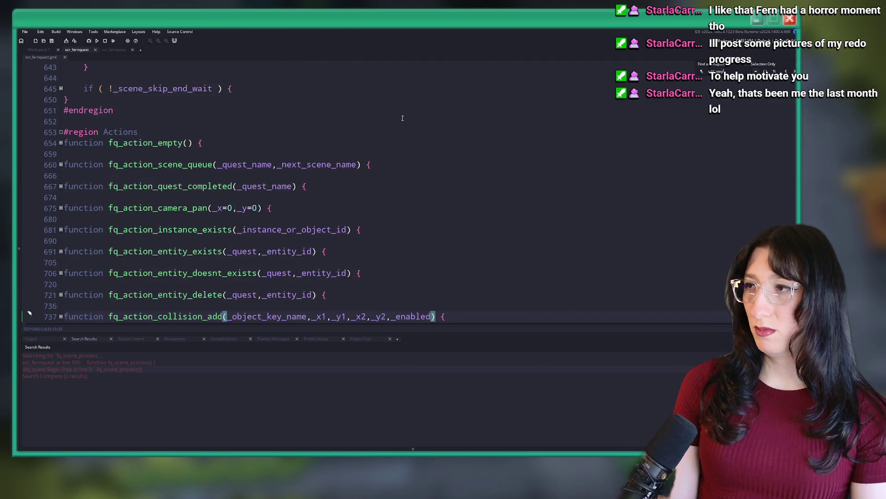
key("Return")
key("Return")
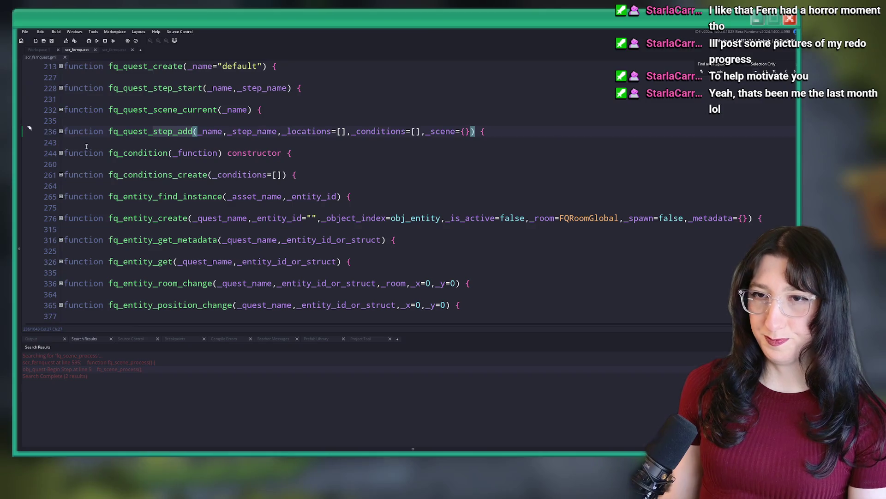
left_click(60, 131)
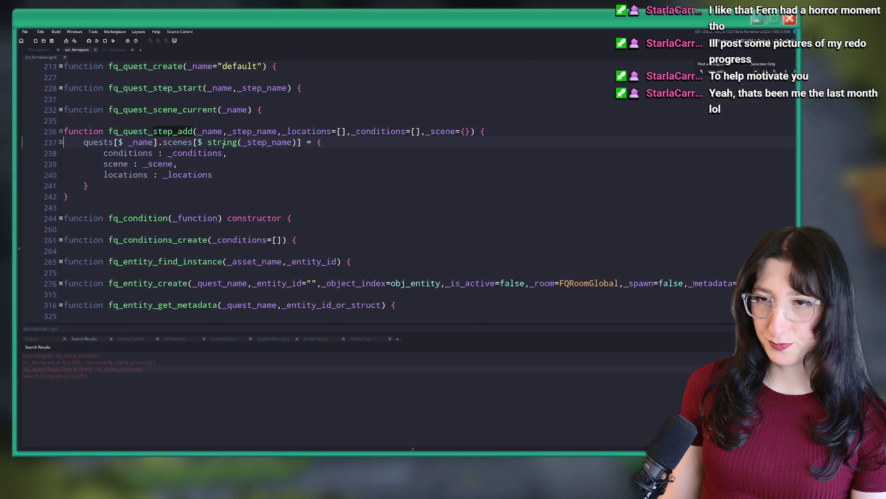
left_click(113, 51)
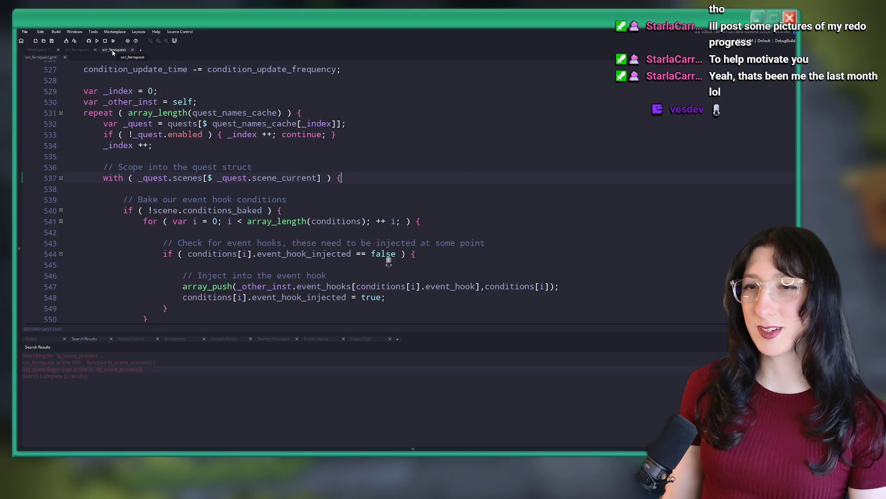
Paste the array_contains/array_push destination-tracking if block on a new line inside the scene scope
left_click(83, 50)
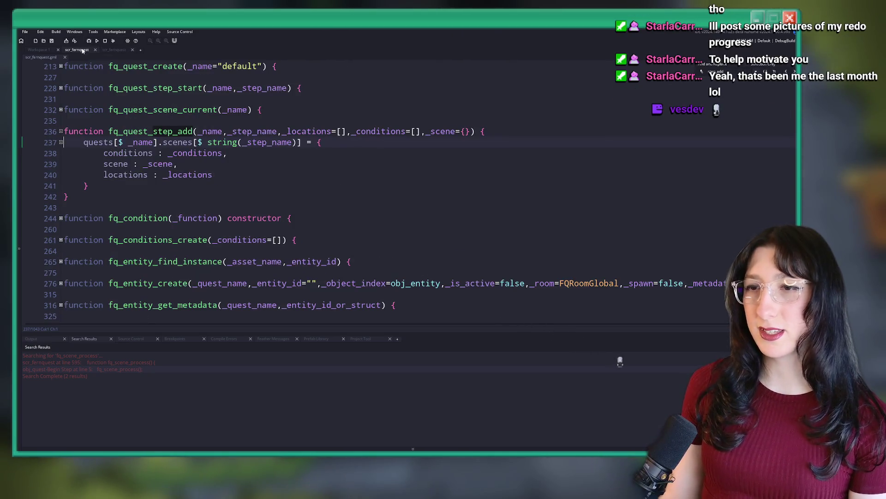
left_click(114, 49)
key("Return")
key("Return")
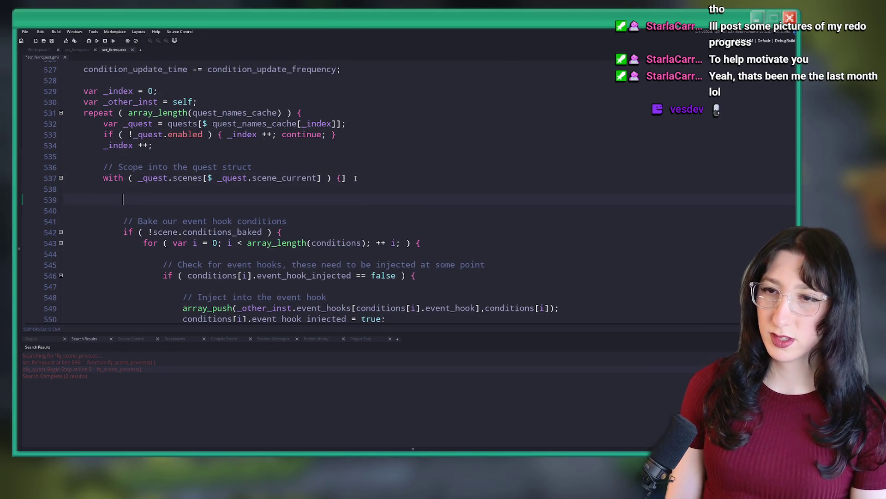
key("ctrl+v")
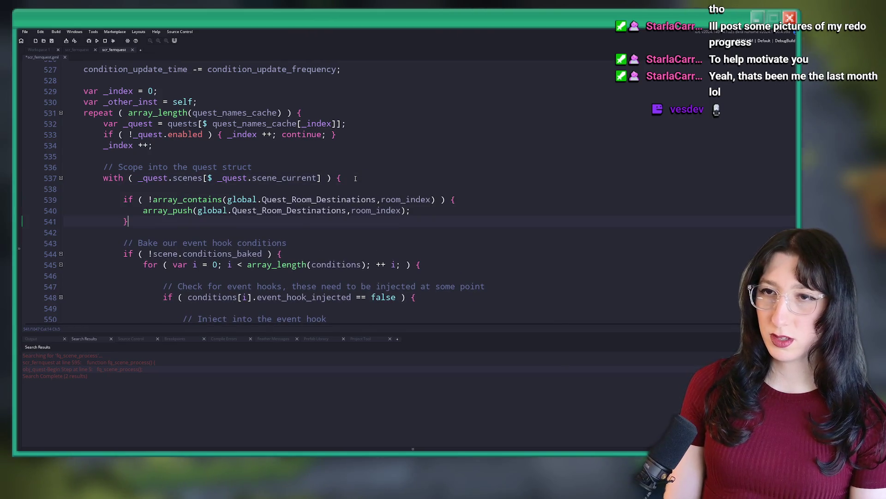
scroll(346, 191, "up", 1)
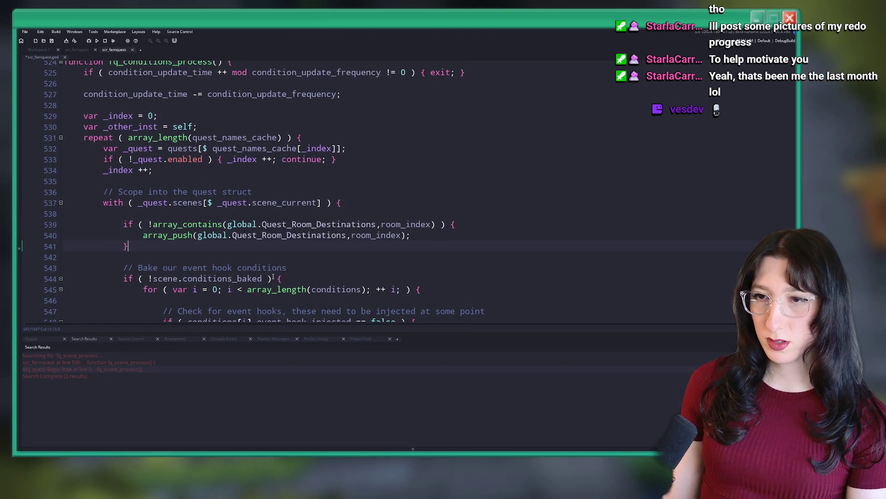
scroll(277, 182, "up", 1)
scroll(323, 189, "down", 3)
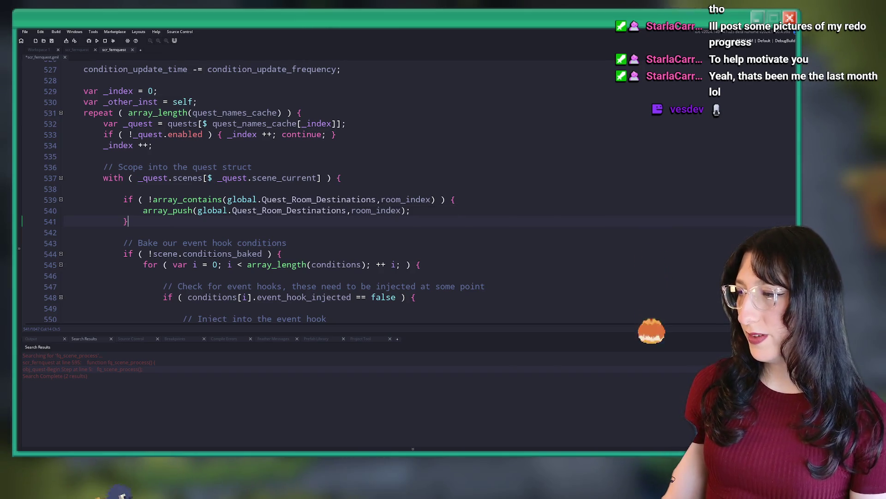
Replace room_index with locations[_i] in the array_contains check and locations in the array_push call
left_click(435, 200)
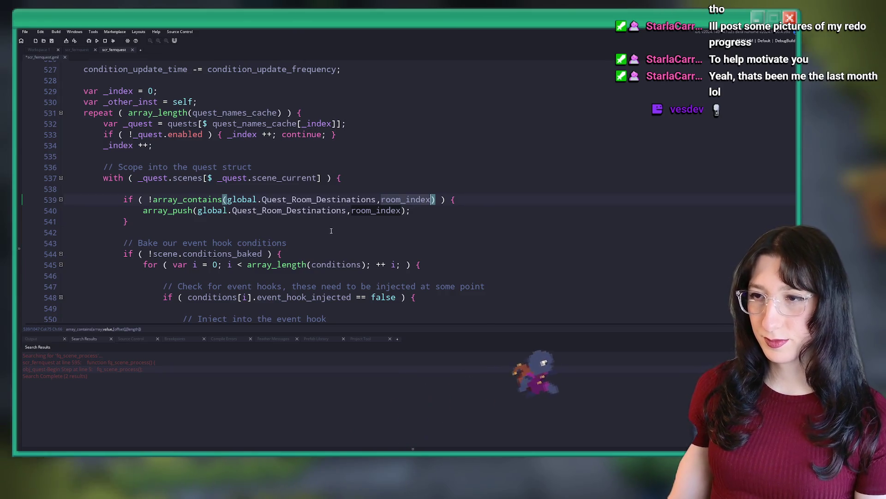
key("ctrl+BackSpace")
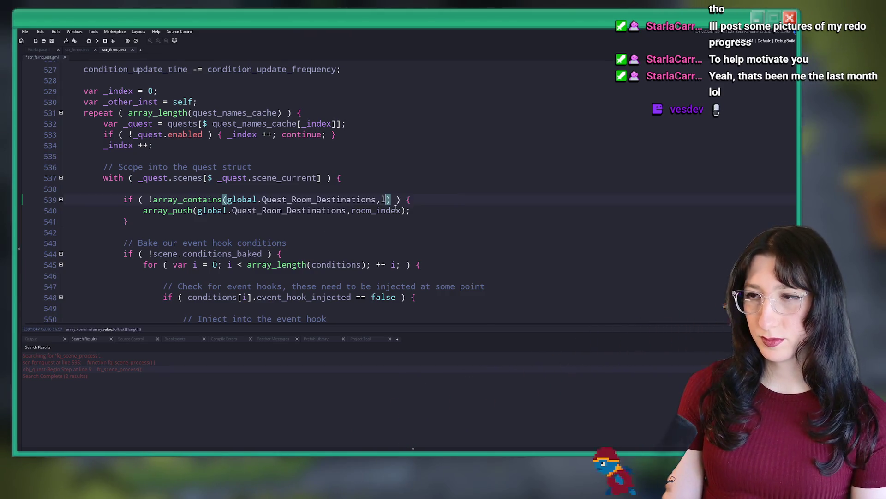
type("locations")
key("Escape")
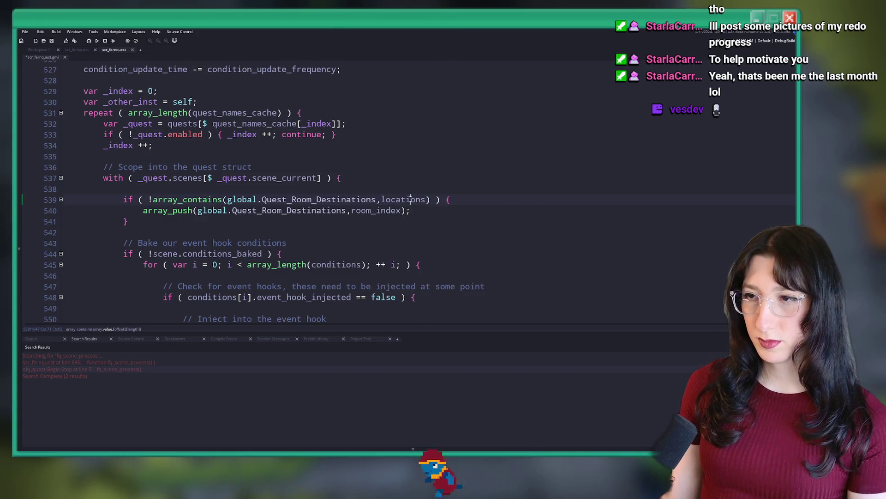
double_click(403, 199)
key("ctrl+c")
double_click(369, 210)
key("ctrl+v")
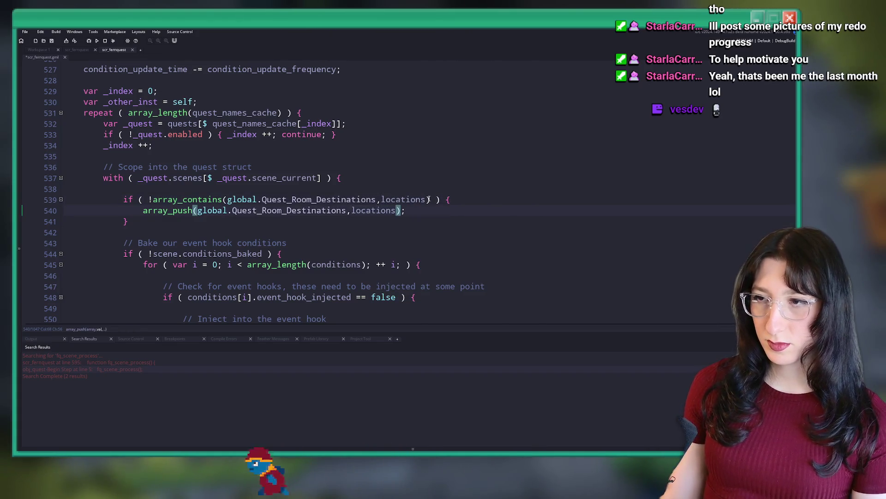
left_click(424, 200)
type("[")
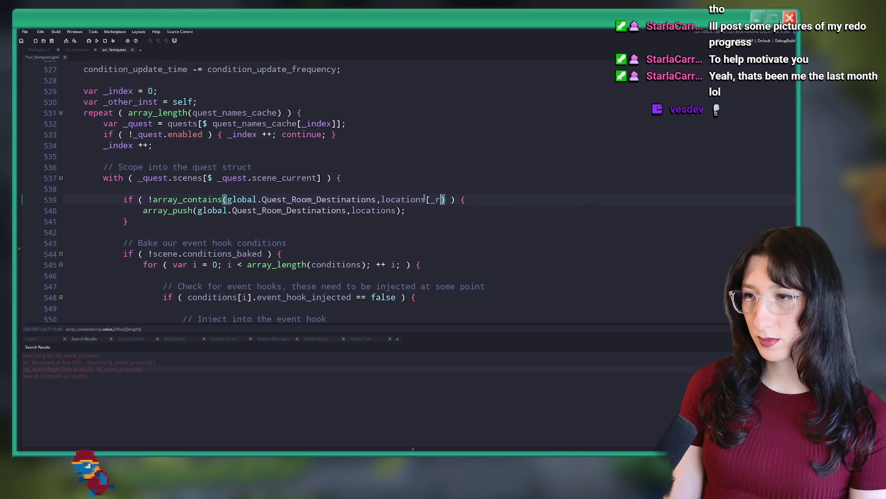
type("_i]")
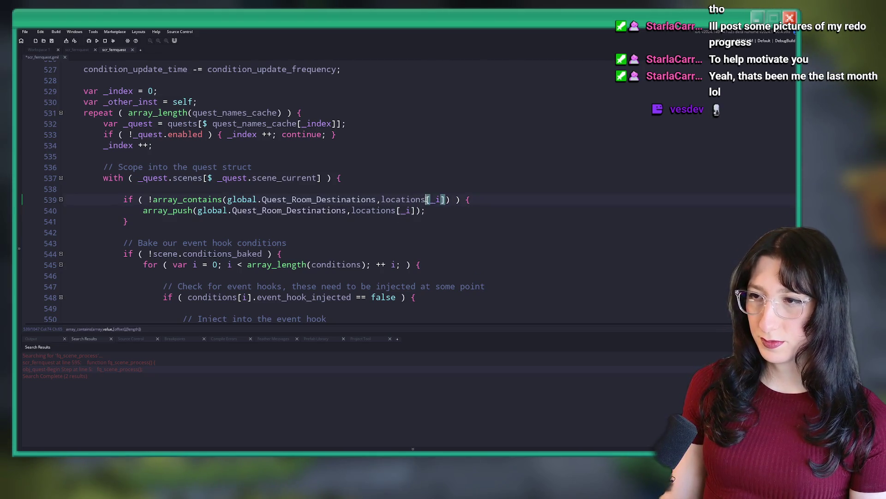
left_click(382, 199)
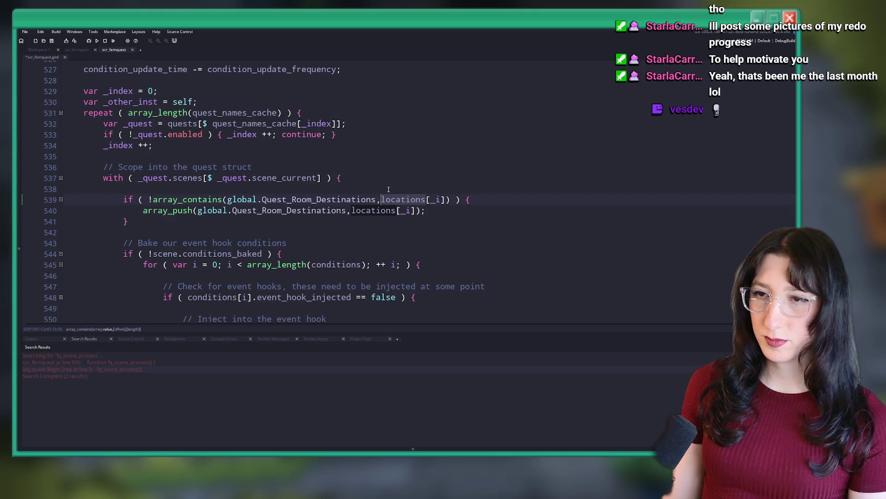
left_click(389, 190)
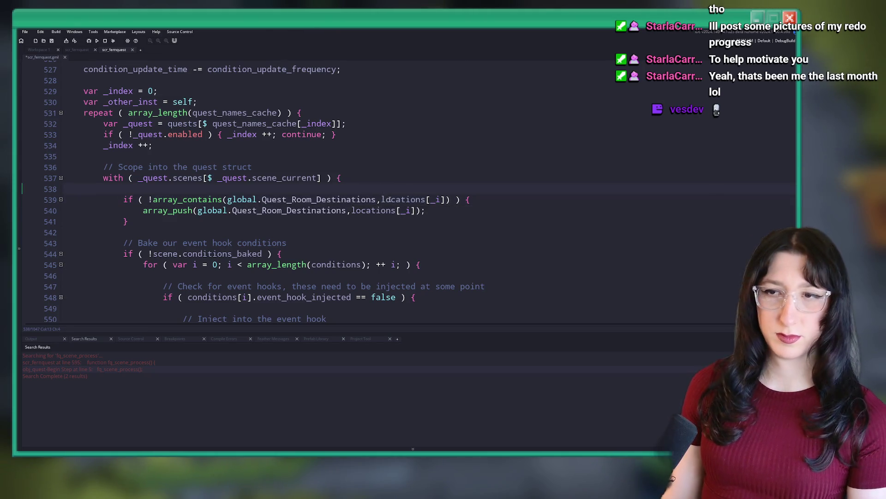
Wrap the if block in 'for ( var _i = 0; _i < array_length(locations); ++ _i; )' with a closing brace and indent it
key("Return")
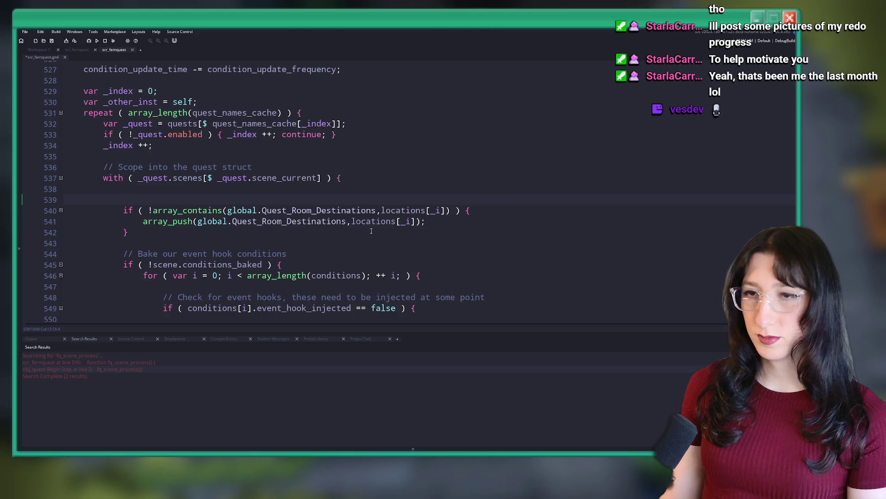
type("for ( var _ i = 0")
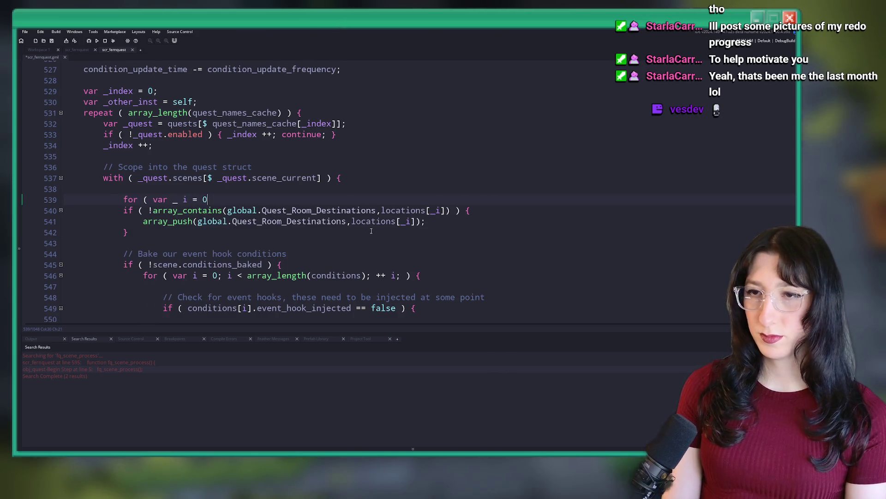
key("BackSpace")
key("BackSpace")
key("BackSpace")
key("BackSpace")
key("BackSpace")
key("BackSpace")
type("i = 0; ")
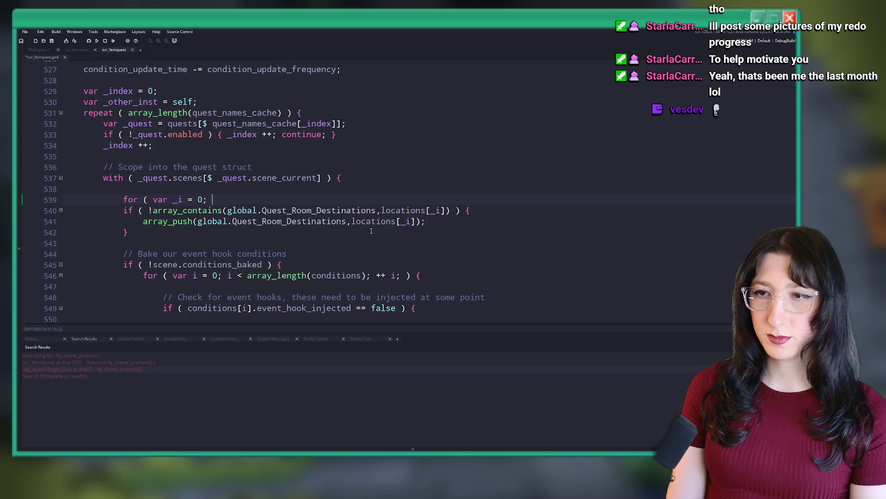
type("_i < array_length(l")
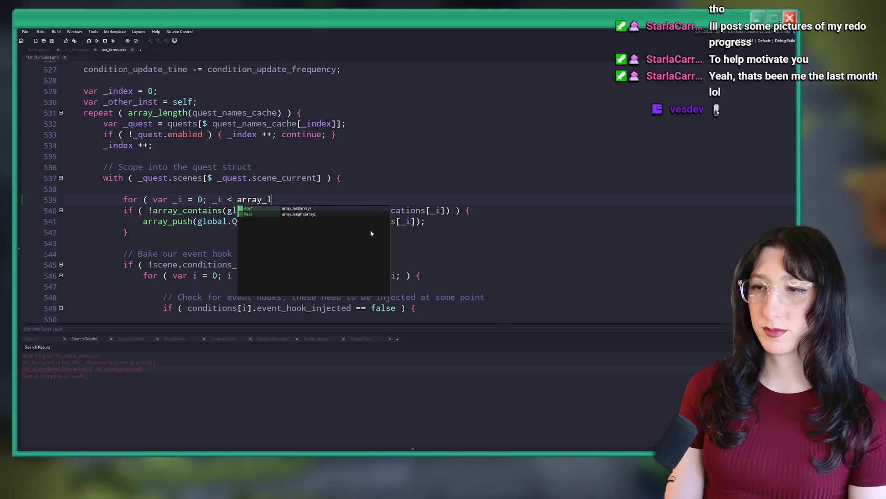
type("ocatio")
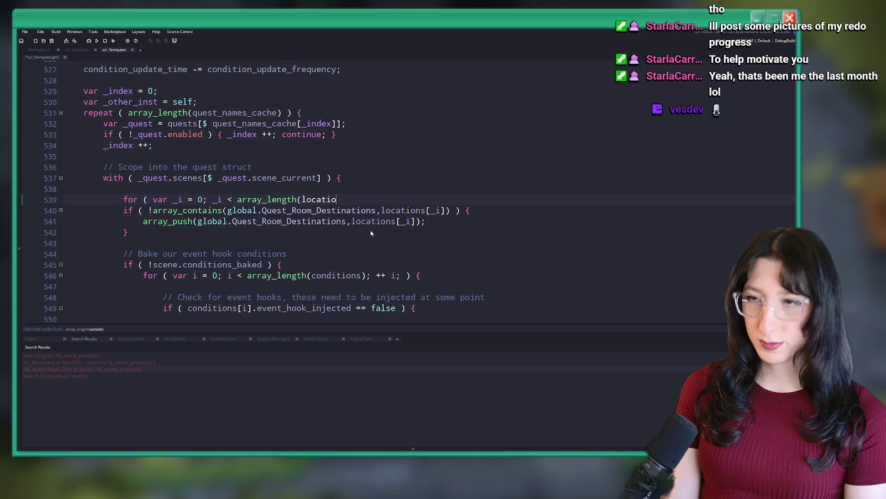
type("ns); ++ _i; )(")
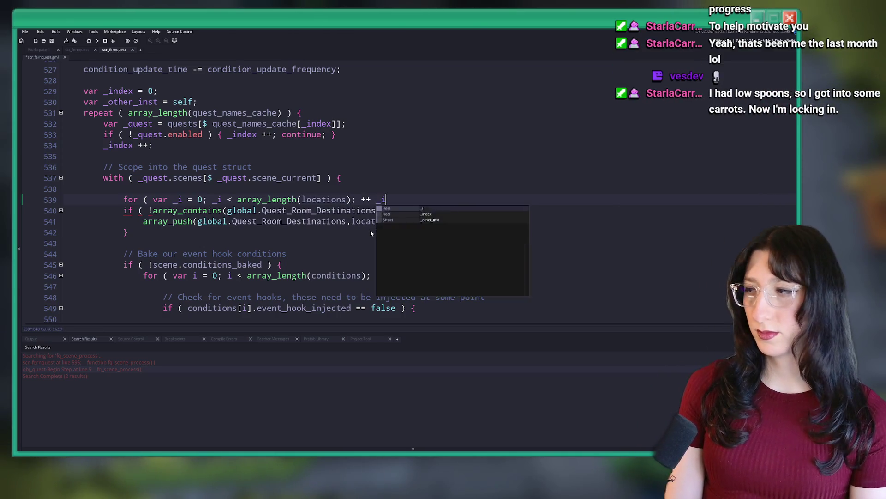
key("BackSpace")
key("BackSpace")
key("BackSpace")
type("; ) {")
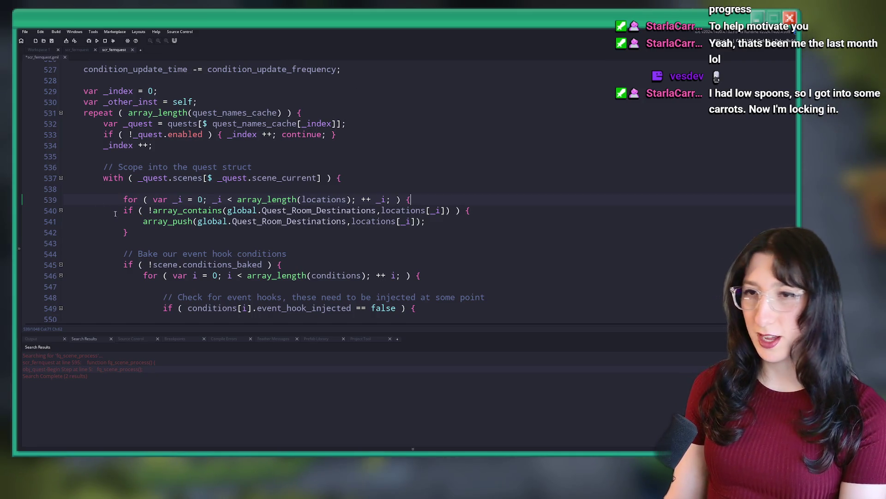
key("Return")
type("}")
left_click_drag(158, 232, 122, 211)
key("Tab")
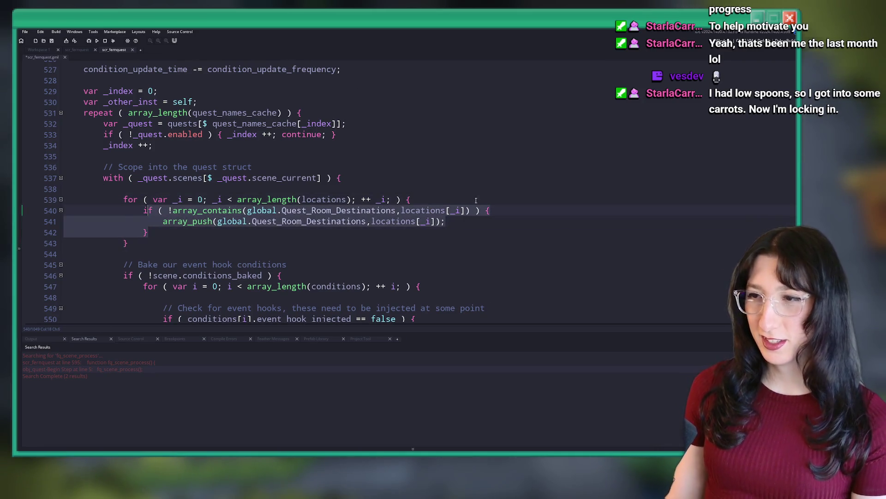
left_click(484, 222)
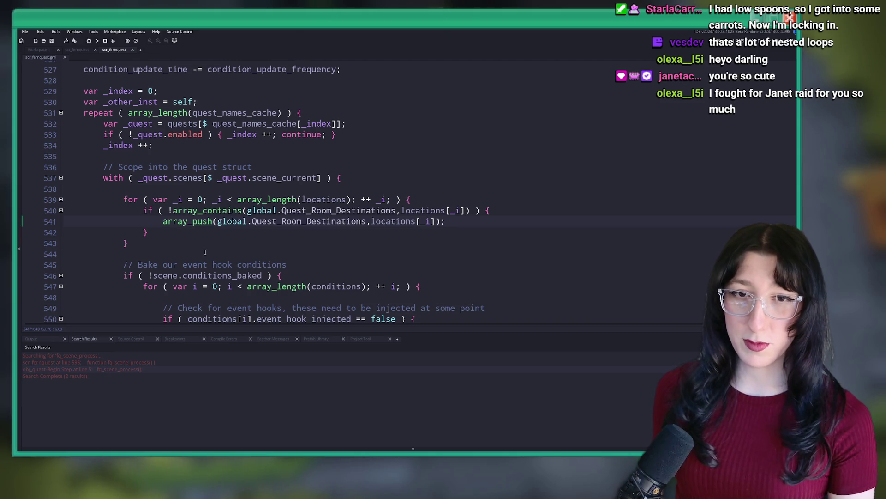
mouse_move(158, 220)
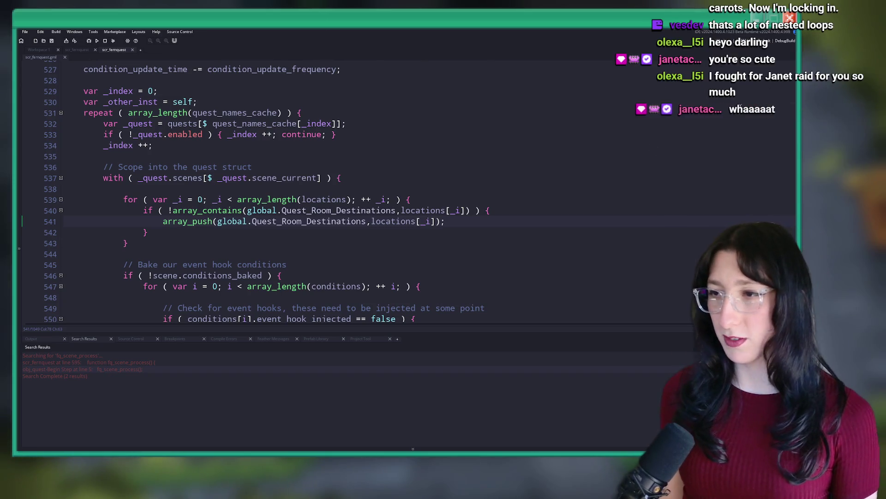
scroll(468, 223, "down", 1)
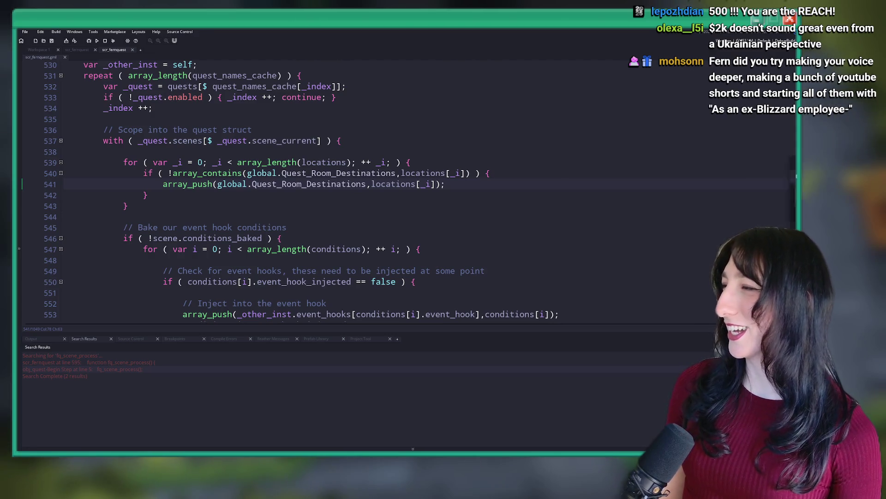
Set the Twitch analytics range to Feb 26 – Mar 27, 2026, then return to the scr_fernquest editor
key("alt+Tab")
left_click(225, 102)
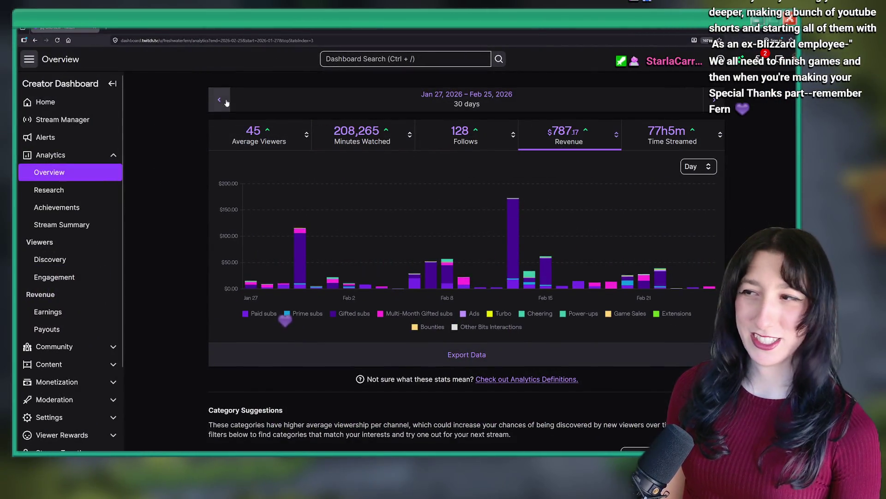
left_click(225, 102)
left_click(715, 99)
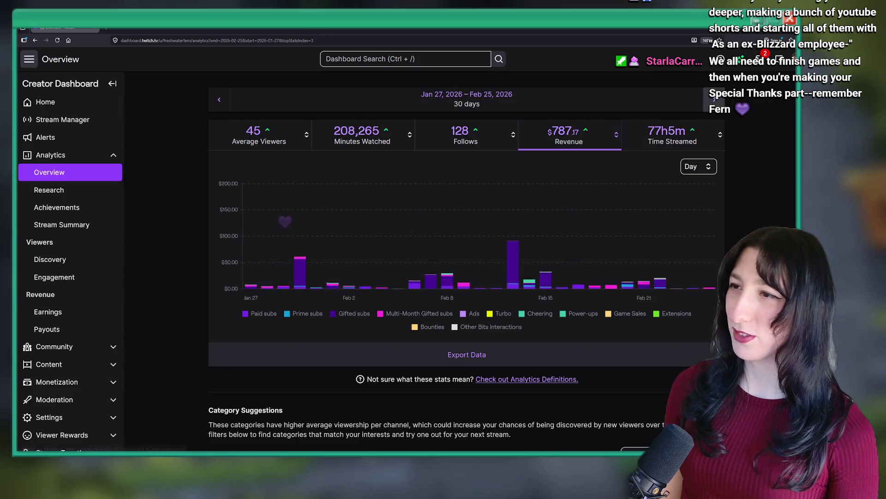
left_click(715, 99)
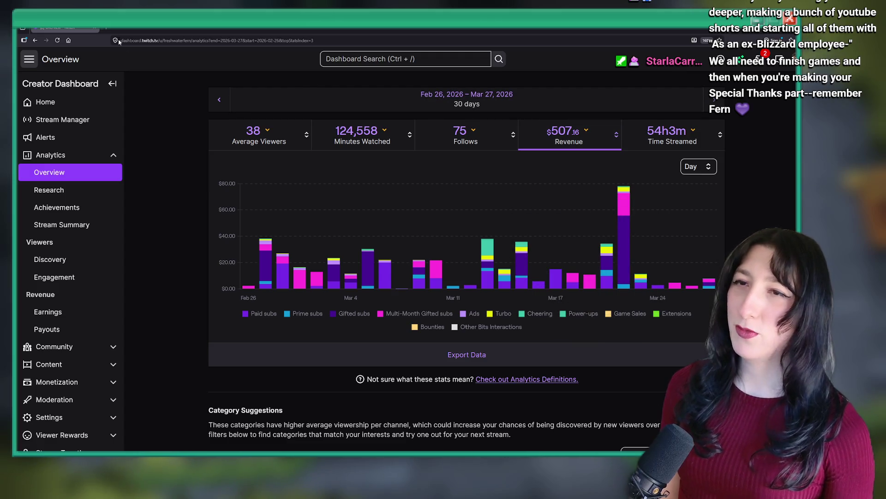
key("alt+Tab")
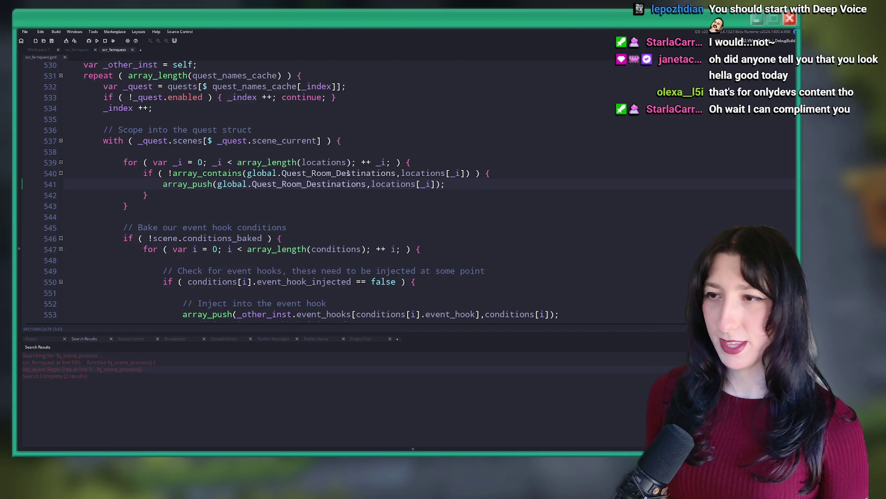
scroll(466, 186, "down", 1)
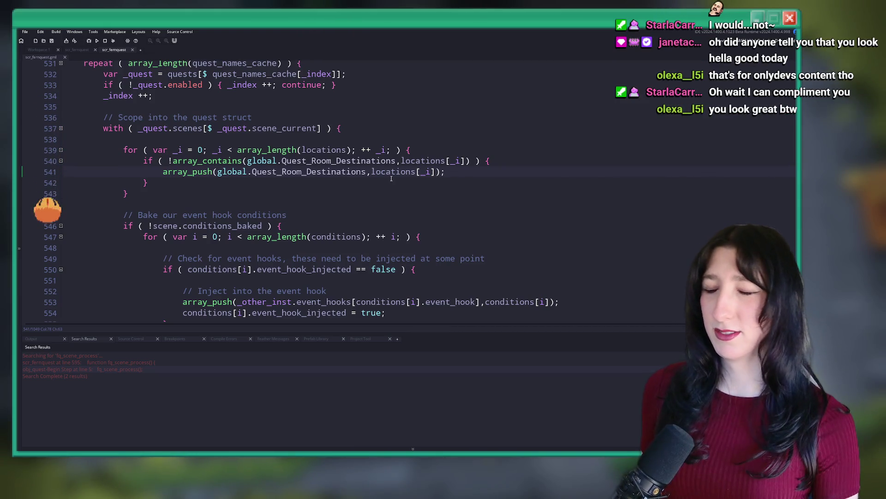
Collapse the fq_quest_step_add definition among the fq function definitions
scroll(391, 178, "up", 15)
left_click(198, 110)
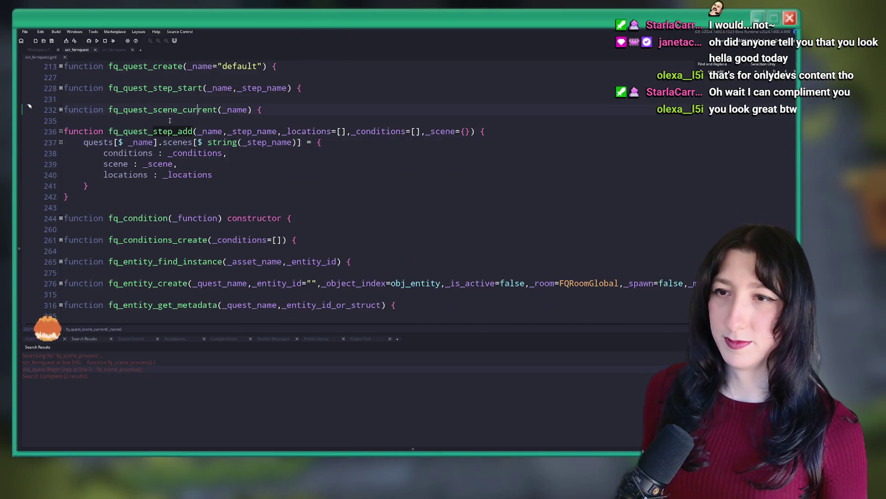
left_click(61, 131)
Open obj_quest's User Event 0 code, maximize its editor, and place the caret near the quest calls
key("ctrl+t")
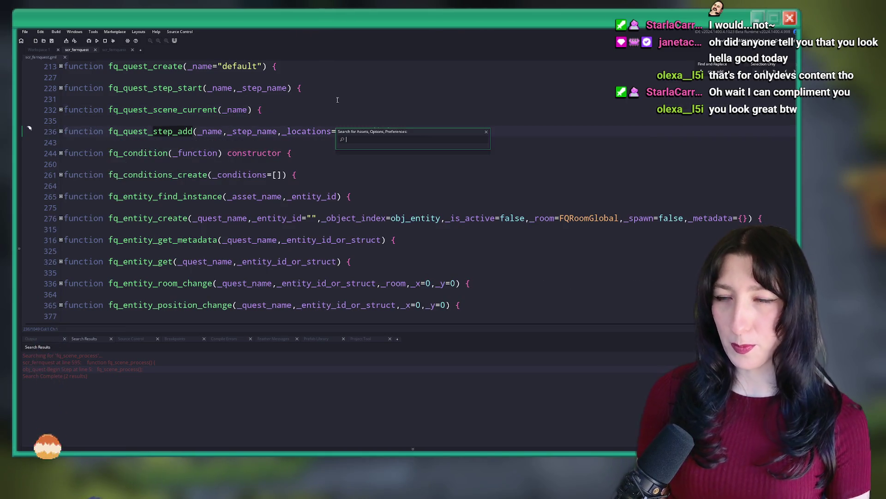
type("qu")
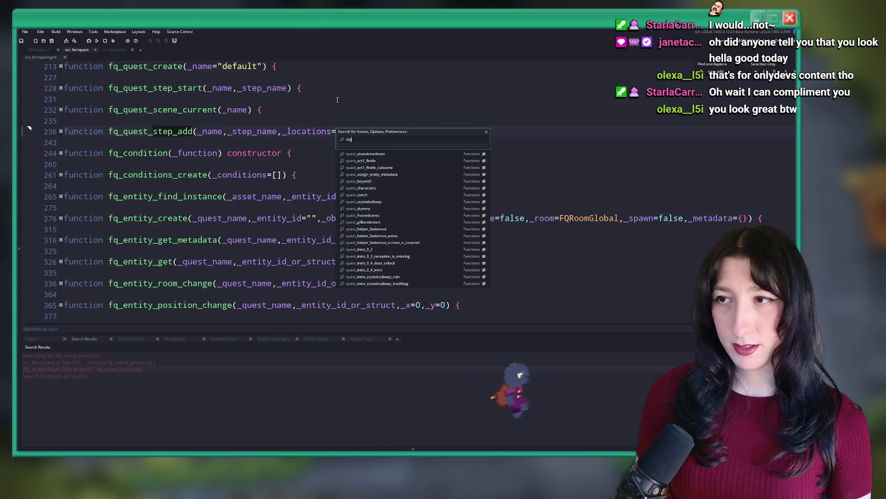
type("j_quest")
key("Return")
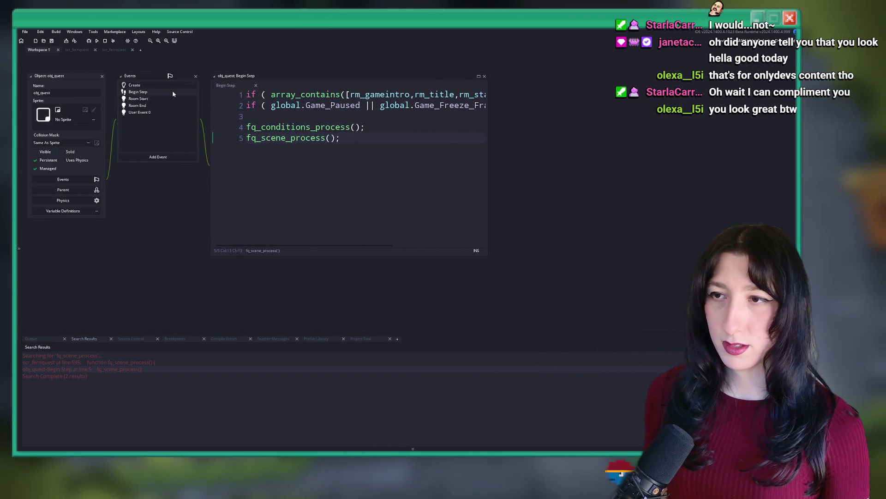
left_click(134, 85)
left_click(140, 113)
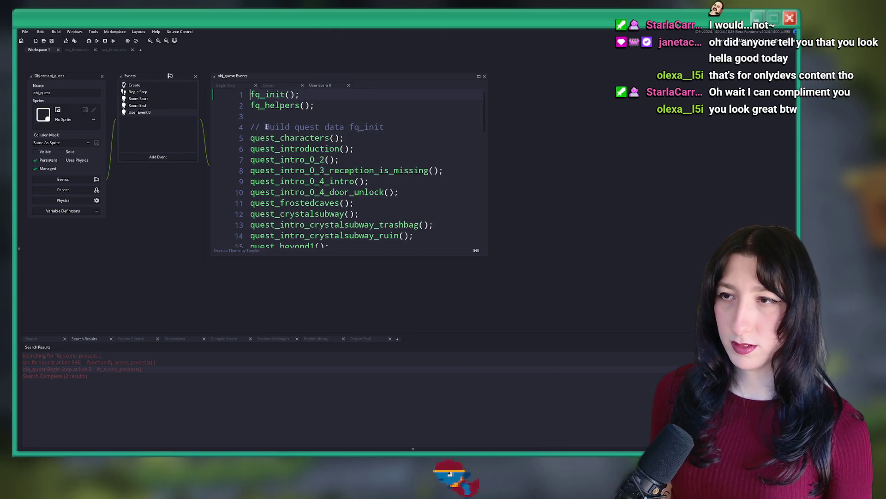
left_click(479, 75)
scroll(418, 98, "down", 2)
scroll(406, 152, "up", 3)
left_click(222, 117)
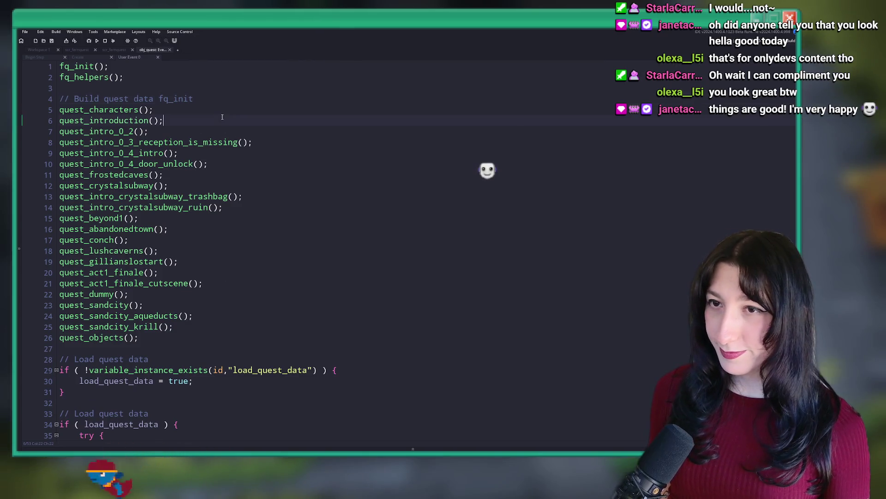
In quest_characters, add a '[],' line after step "0", save, and close the script
middle_click(115, 109)
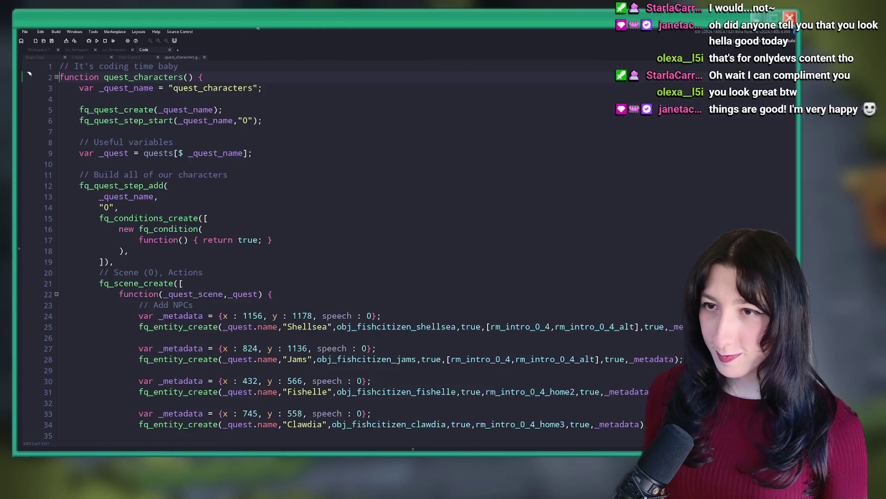
scroll(219, 230, "down", 2)
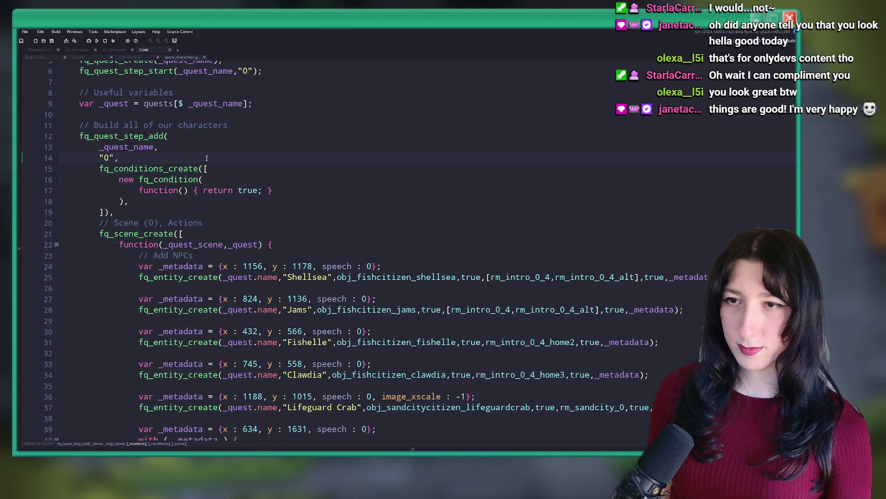
key("Return")
type("[],")
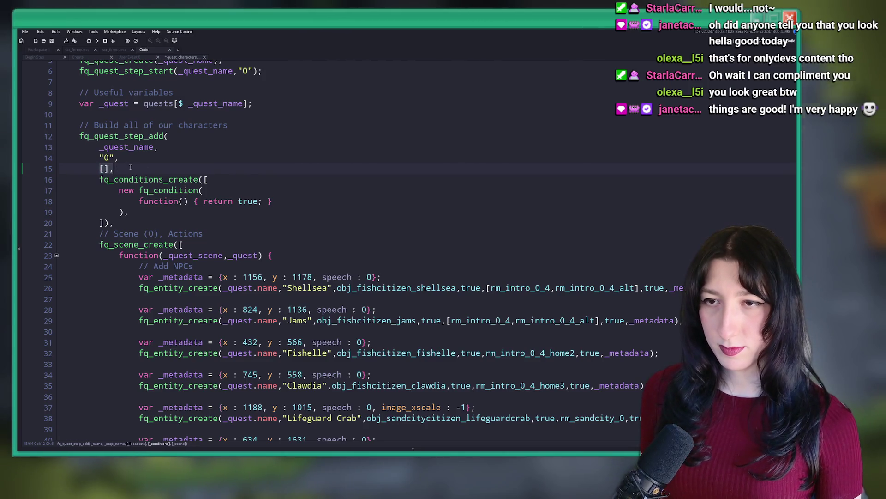
key("ctrl+s")
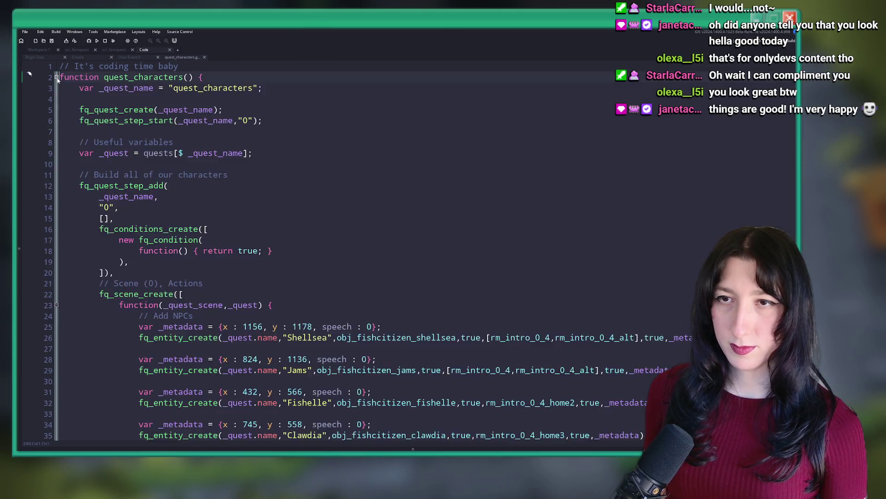
scroll(205, 294, "down", 10)
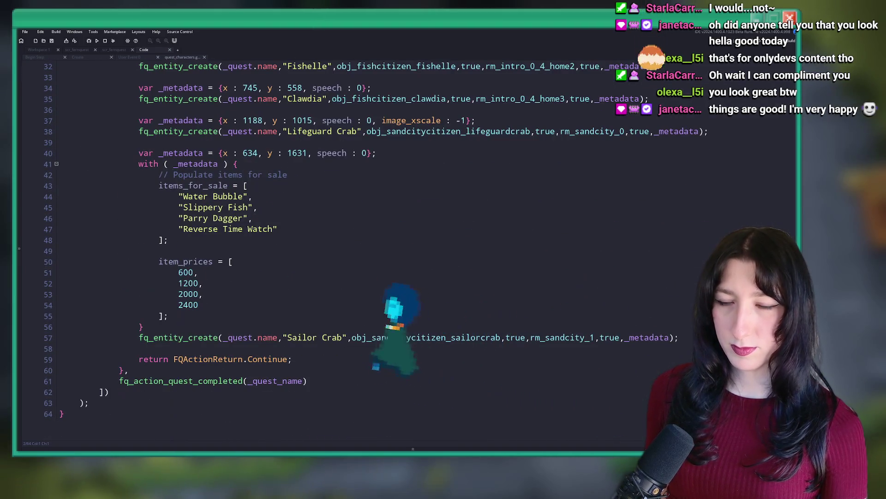
left_click(204, 57)
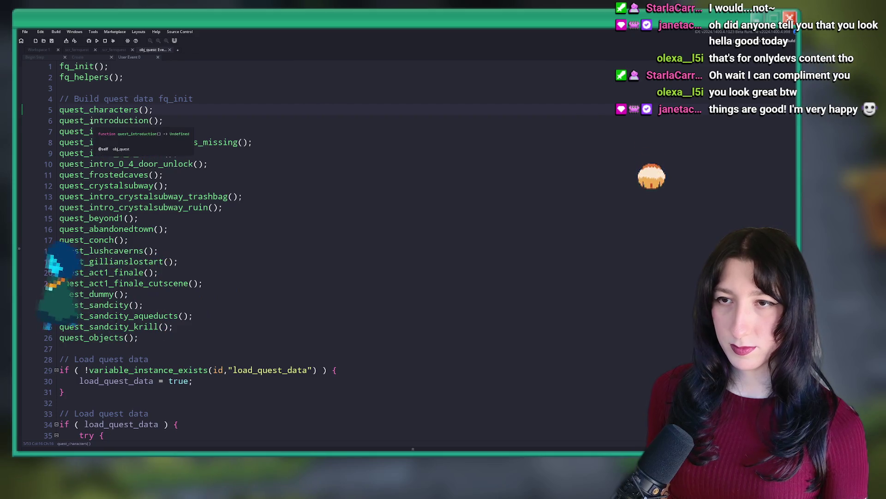
Open quest_introduction and list every fq_quest_step_add call with a project-wide search
middle_click(99, 120)
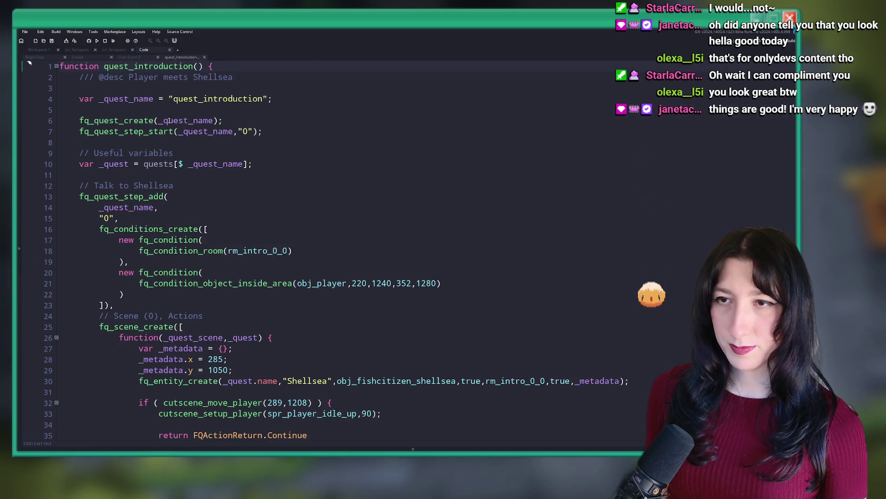
double_click(148, 132)
key("ctrl+f")
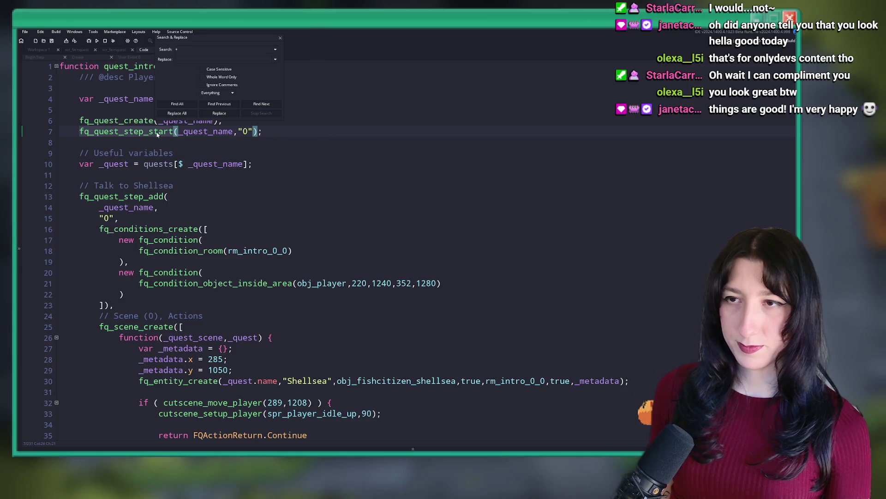
double_click(149, 196)
key("ctrl+shift+f")
key("Return")
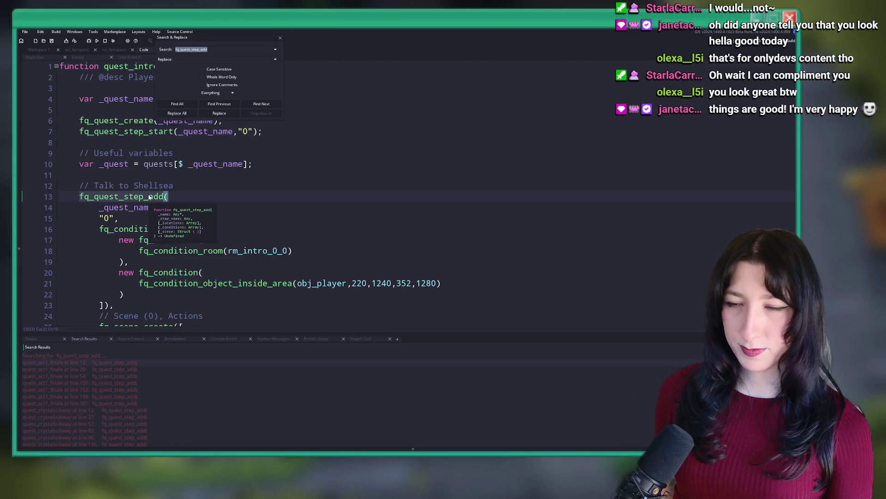
left_click(160, 218)
key("Return")
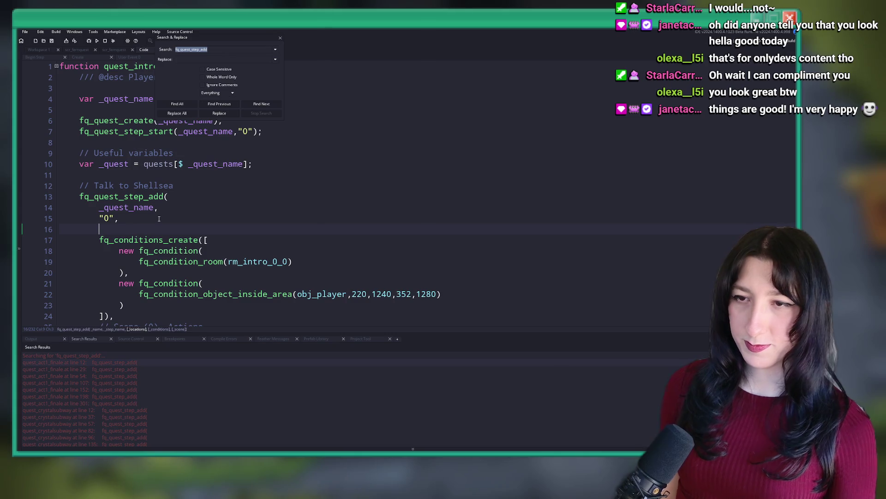
type("[],")
scroll(187, 199, "down", 1)
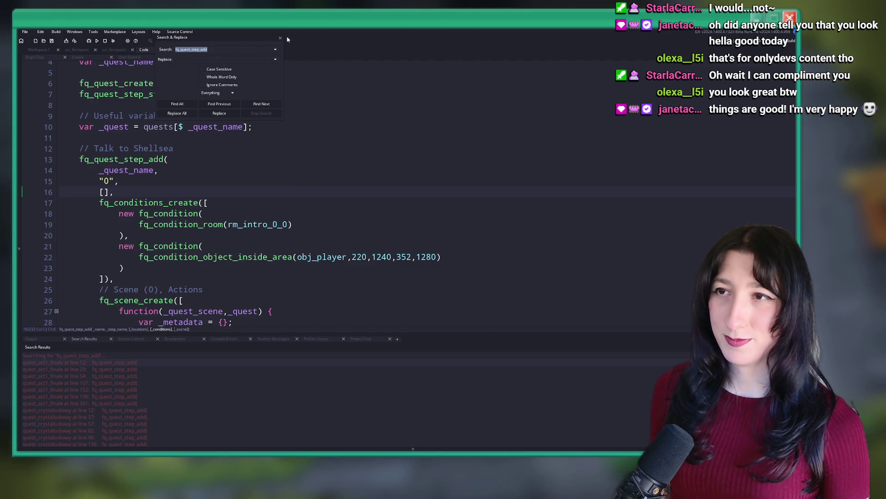
key("Escape")
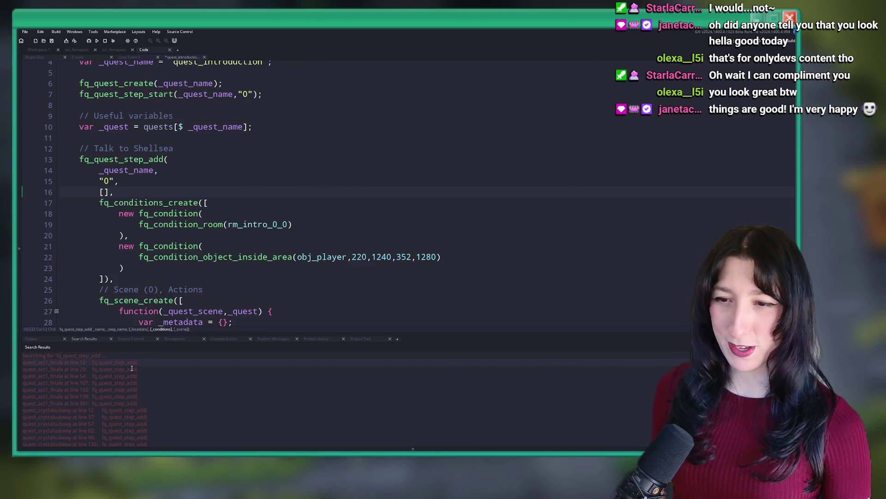
Open the quest_act1_finale search hit and add '[],' after the first step's _scene_step
double_click(131, 368)
scroll(239, 142, "up", 4)
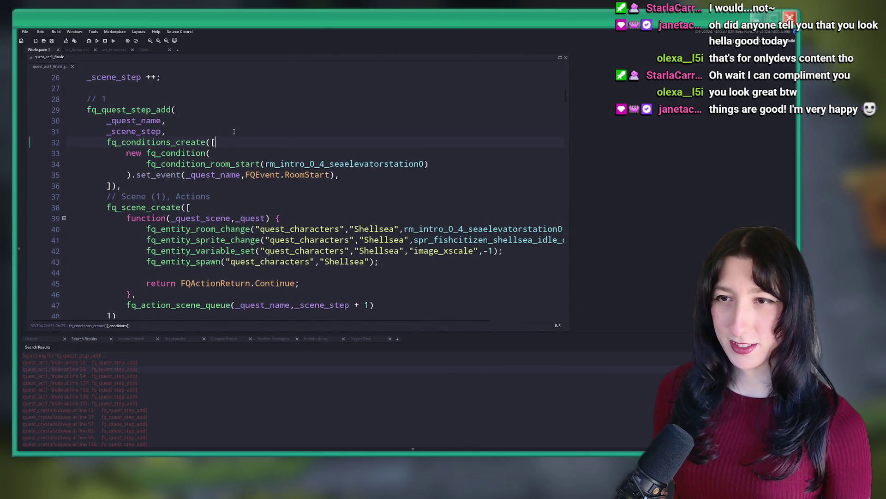
scroll(240, 142, "up", 5)
scroll(231, 213, "down", 1)
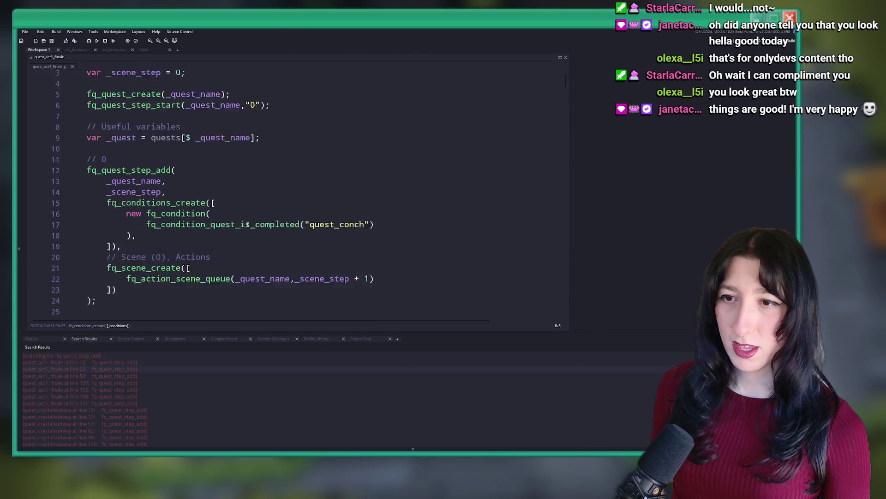
scroll(231, 214, "down", 1)
scroll(176, 199, "up", 2)
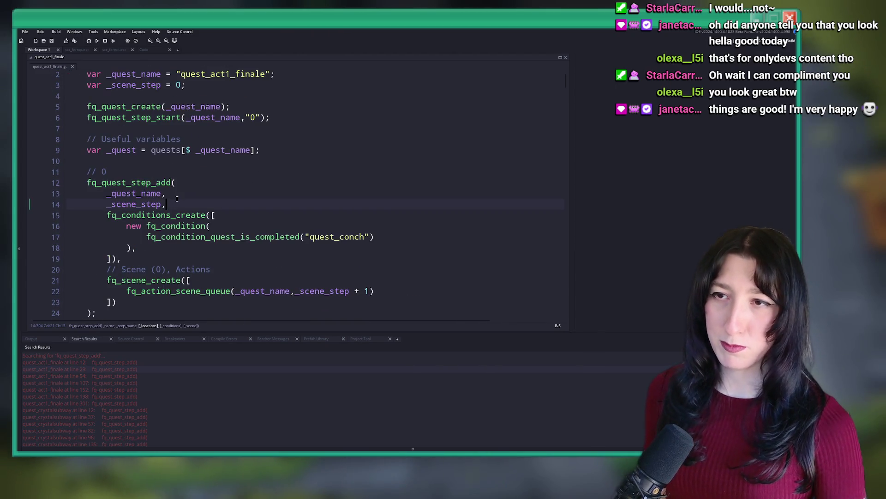
key("Return")
type("[],")
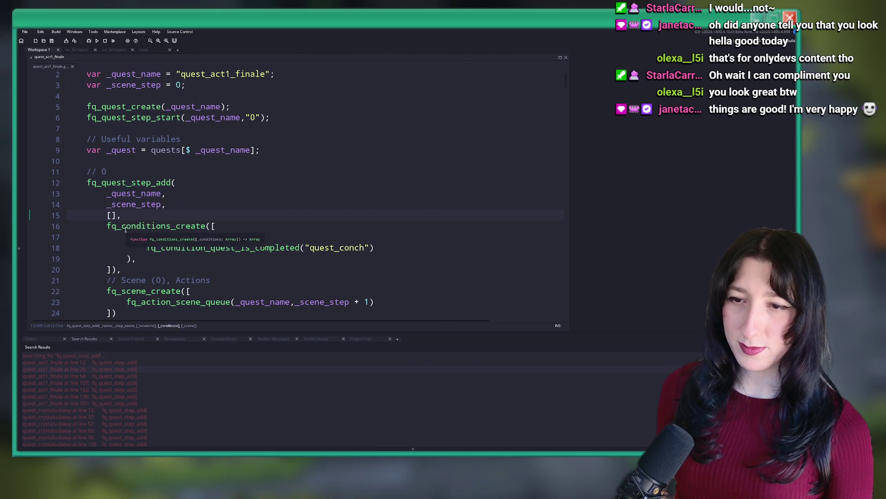
Add '[],' after _scene_step in the second and third steps, then review the script
scroll(125, 229, "down", 8)
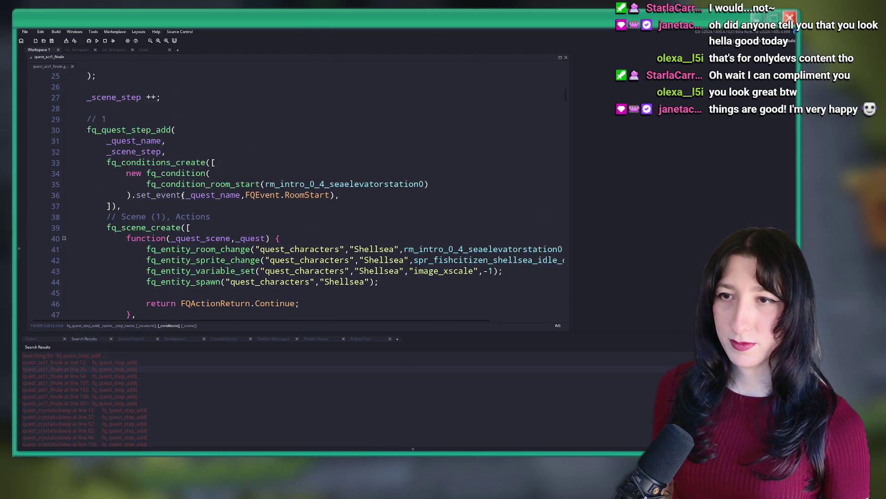
left_click(192, 162)
key("Return")
type("[],")
scroll(203, 148, "down", 8)
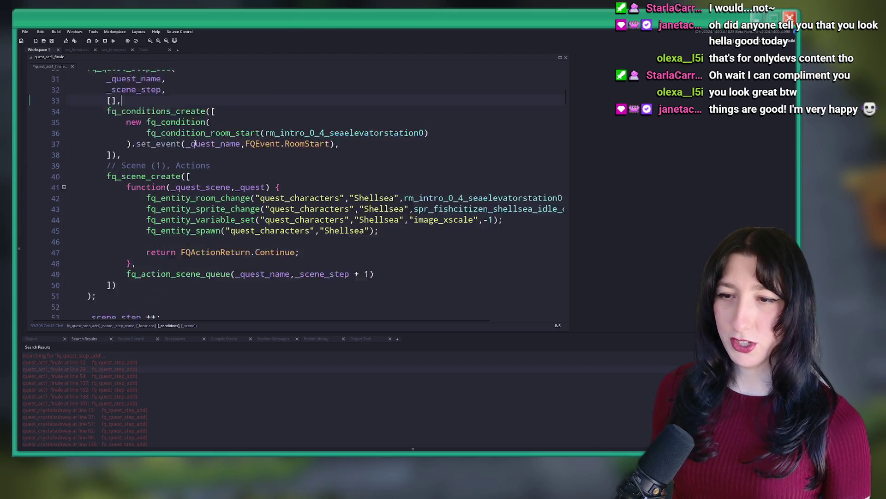
key("Return")
type("[],")
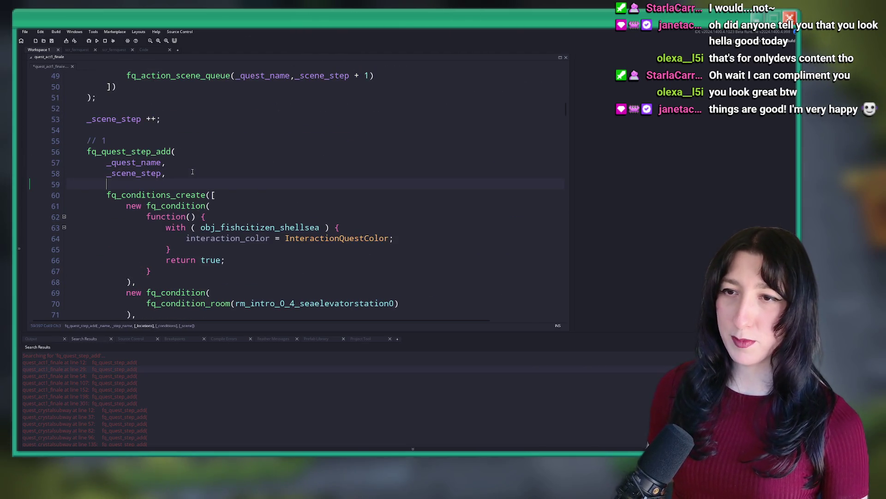
scroll(239, 153, "up", 10)
scroll(238, 153, "up", 6)
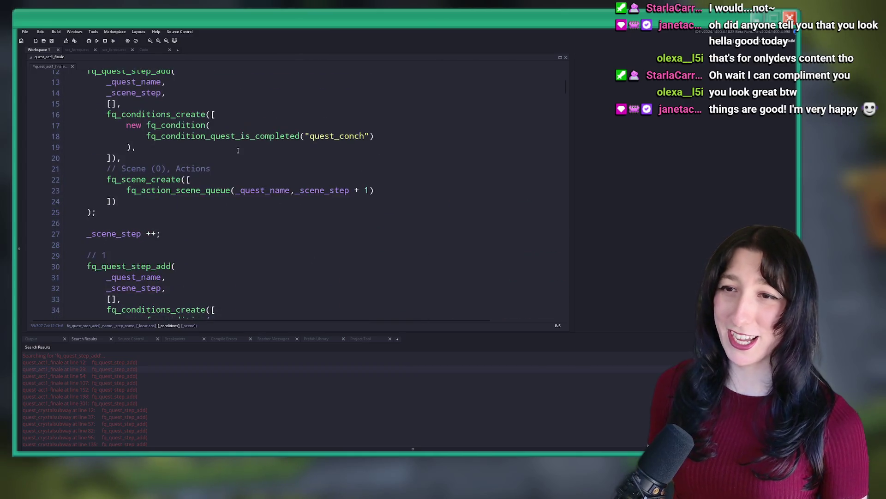
scroll(265, 141, "down", 6)
scroll(264, 141, "down", 8)
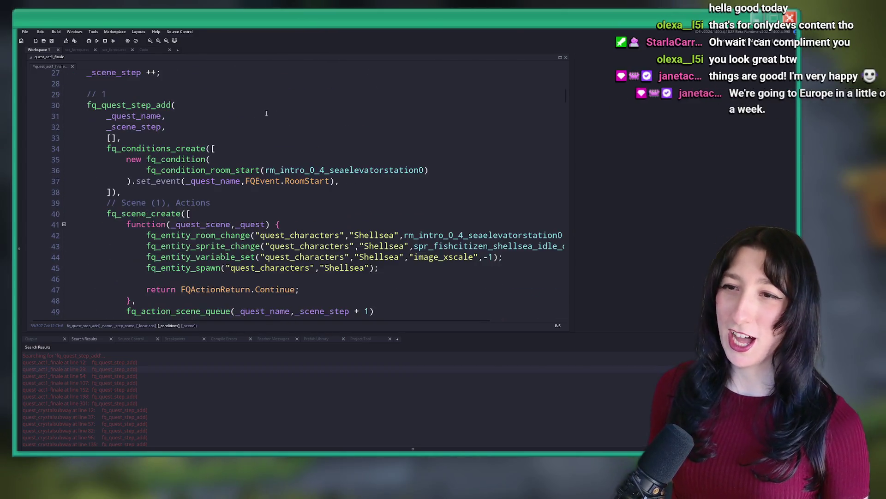
scroll(245, 144, "down", 2)
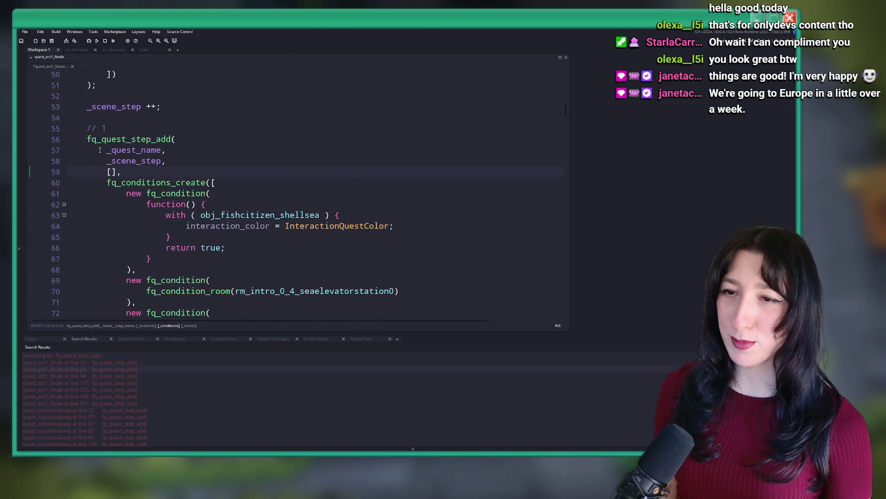
scroll(105, 129, "down", 5)
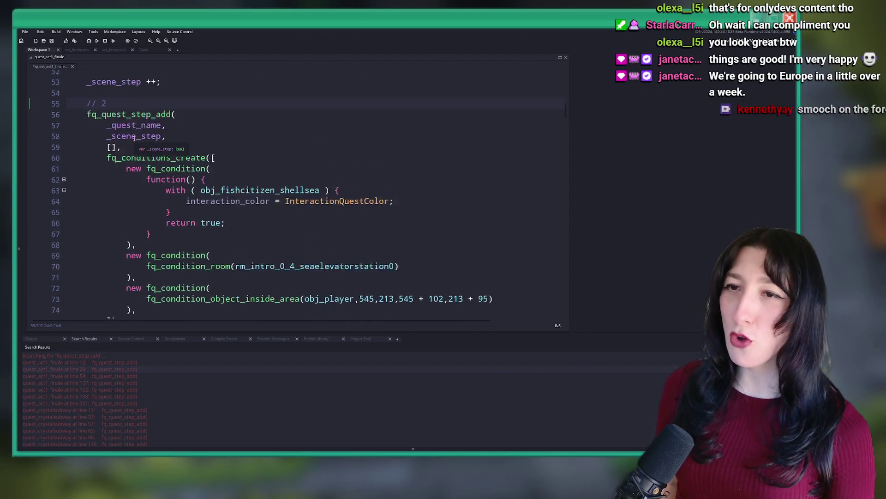
scroll(145, 214, "up", 5)
scroll(144, 214, "down", 15)
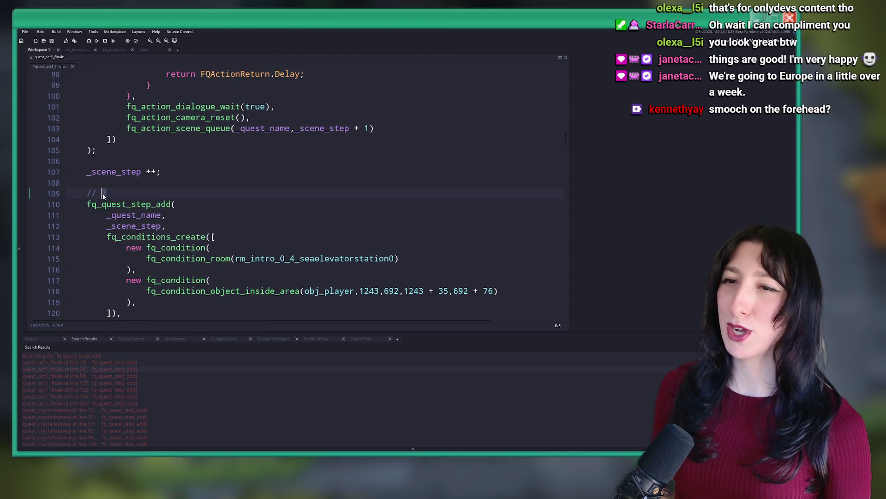
scroll(104, 196, "up", 14)
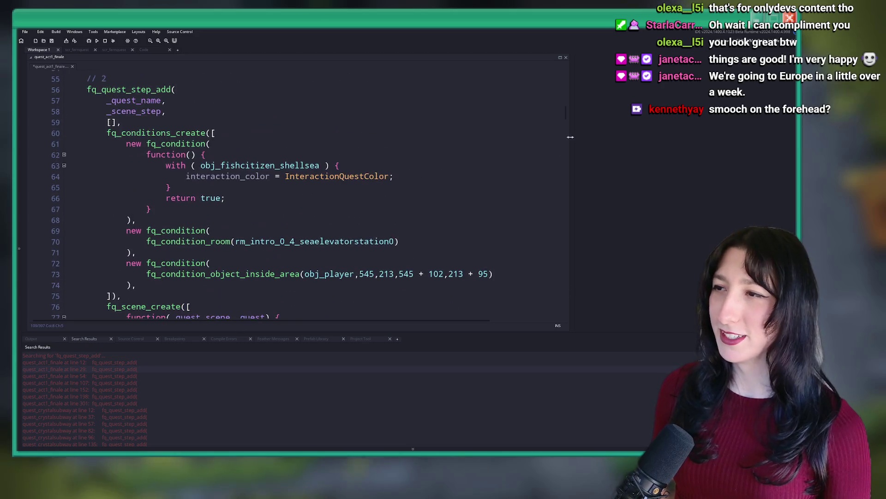
left_click_drag(567, 112, 571, 67)
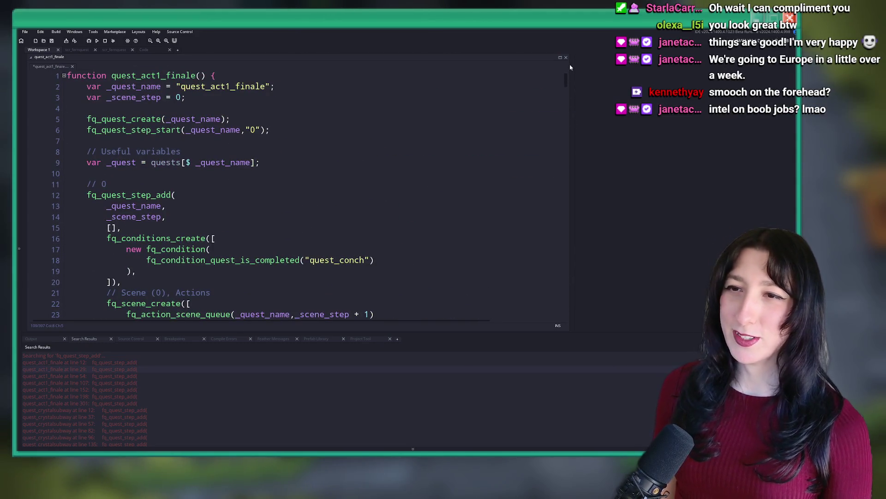
Scroll through quest_act1_finale to locate the later step calls
scroll(556, 94, "down", 9)
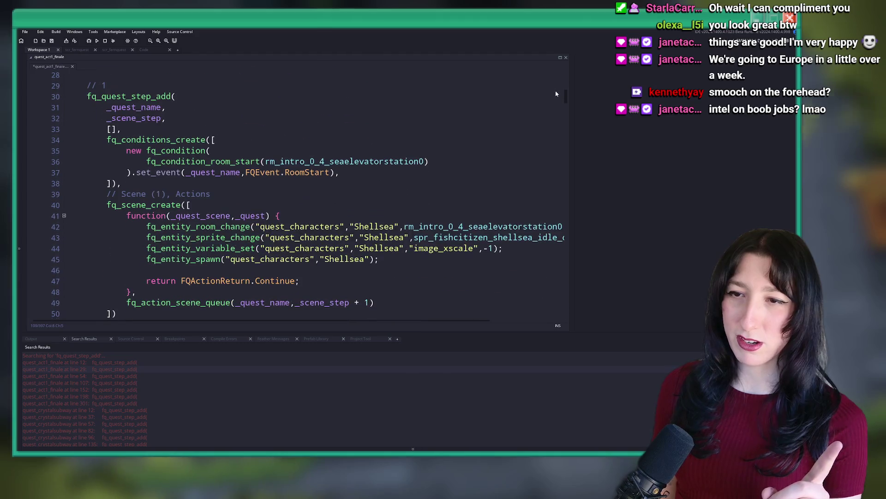
scroll(556, 97, "down", 16)
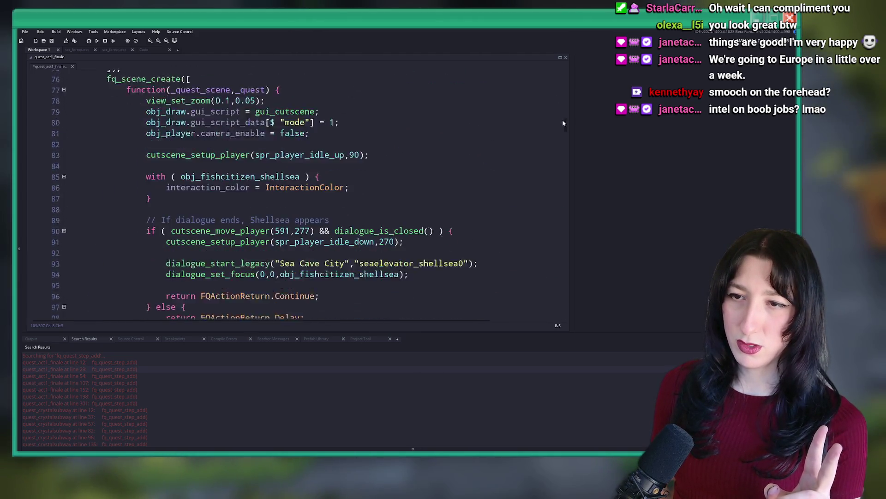
left_click_drag(564, 123, 565, 136)
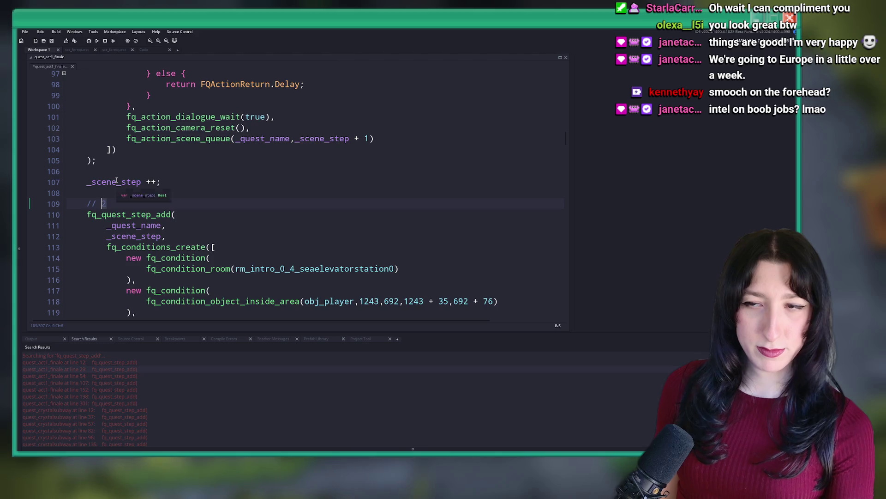
scroll(117, 186, "down", 16)
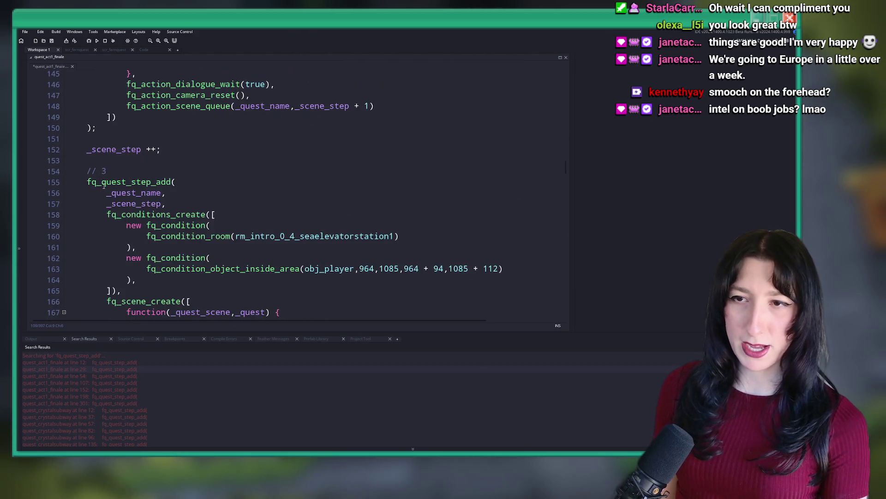
scroll(111, 194, "down", 13)
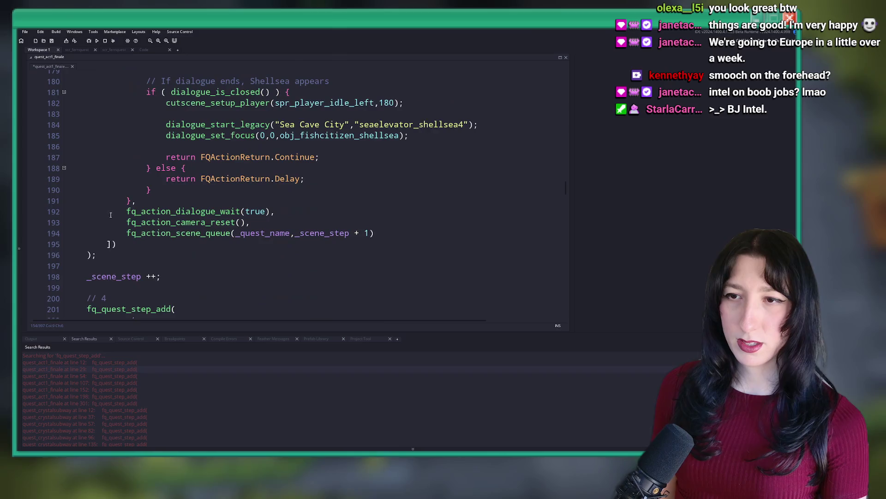
scroll(103, 239, "down", 20)
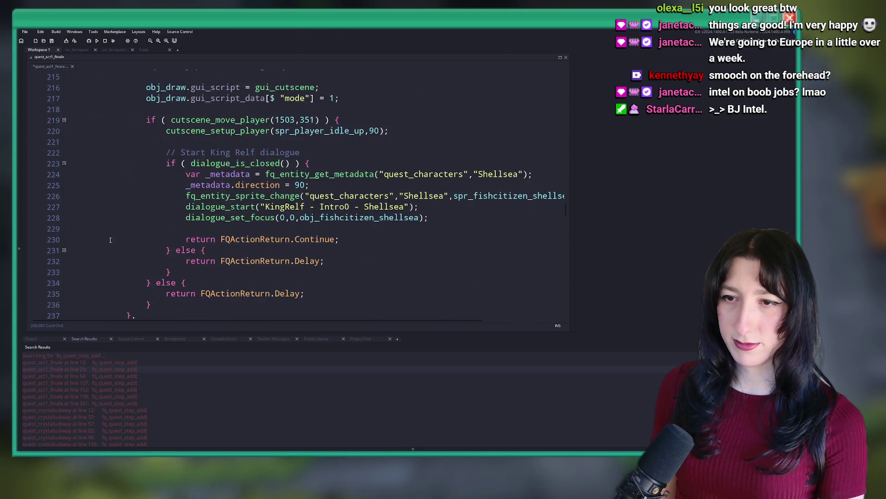
scroll(115, 228, "down", 10)
left_click(105, 152)
scroll(102, 160, "down", 20)
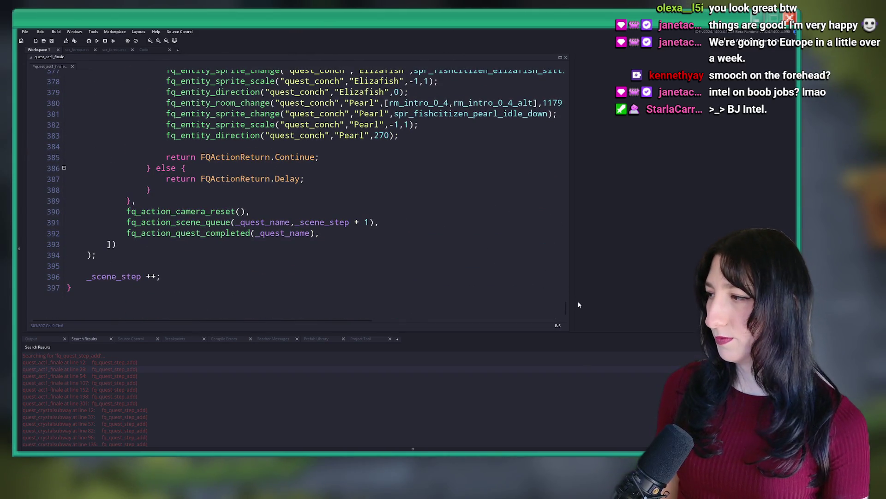
left_click_drag(567, 310, 538, 85)
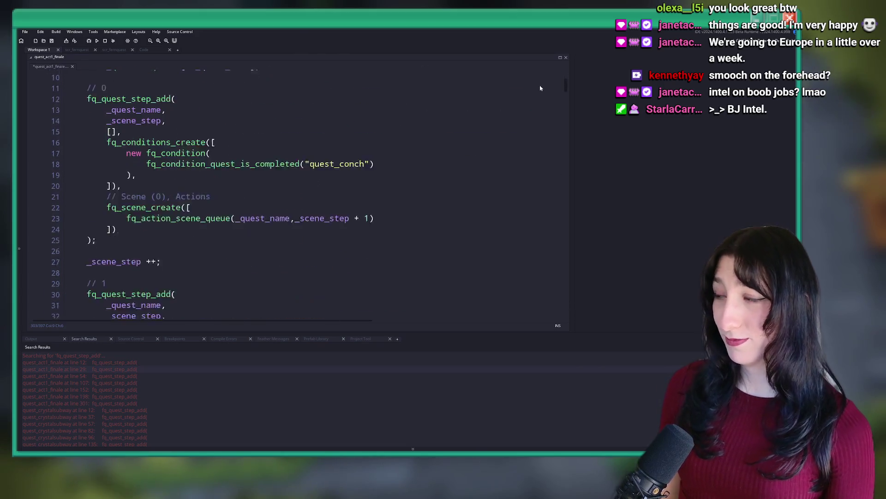
Add '[],' after _scene_step in step 3 and open a new line after step 4's
scroll(369, 142, "up", 2)
scroll(252, 205, "down", 10)
scroll(252, 204, "down", 20)
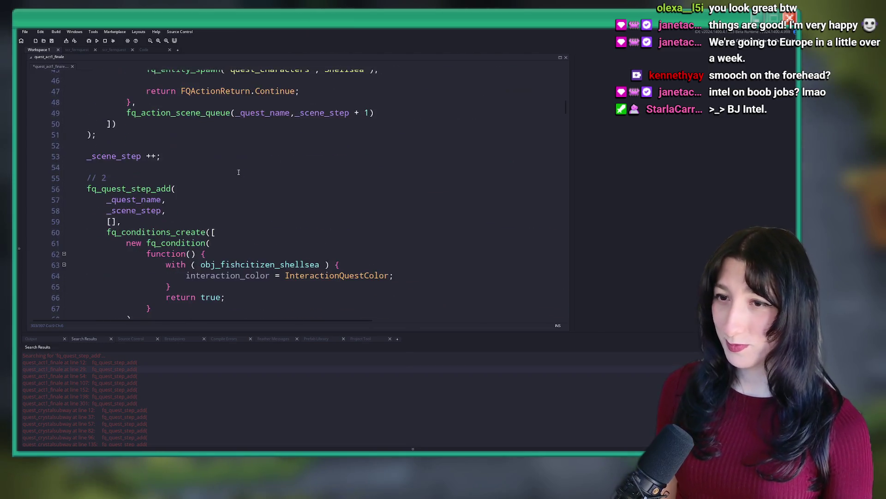
scroll(261, 132, "down", 2)
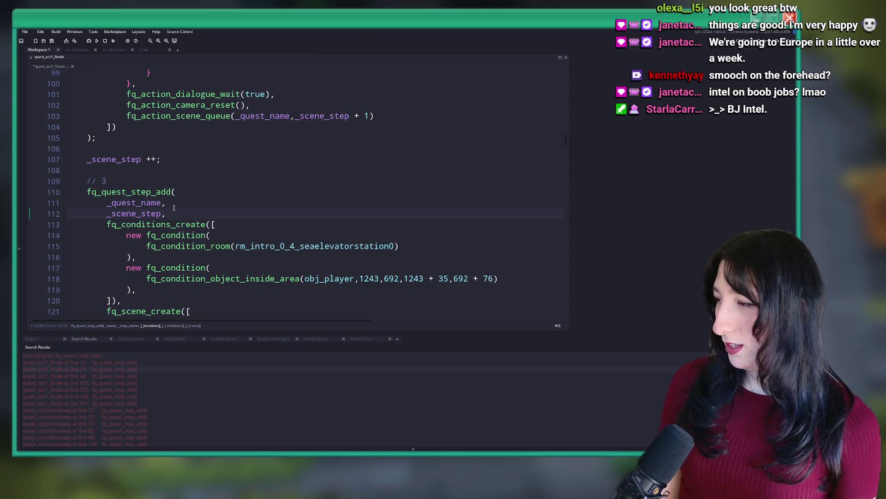
key("Return")
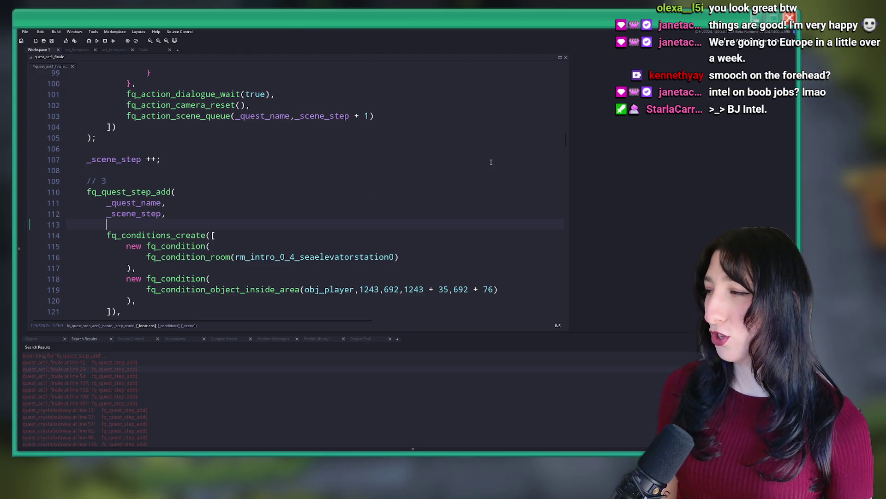
type("[],")
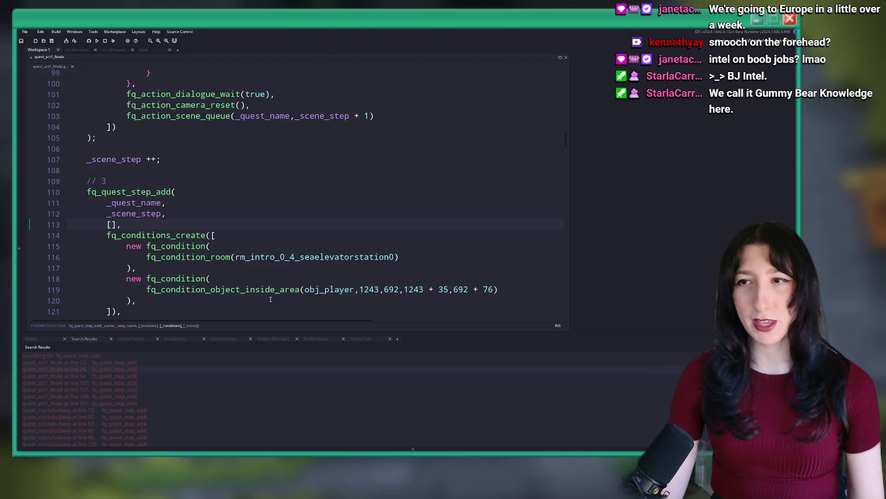
scroll(130, 266, "down", 7)
scroll(131, 265, "down", 7)
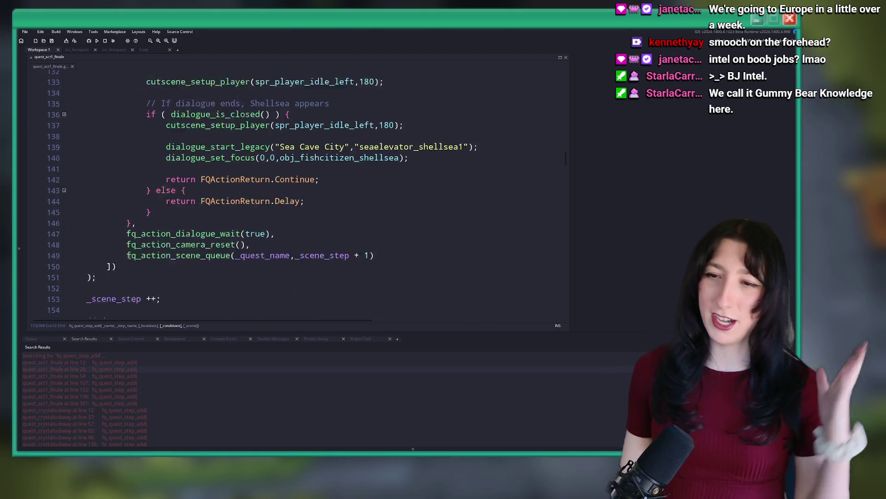
key("Return")
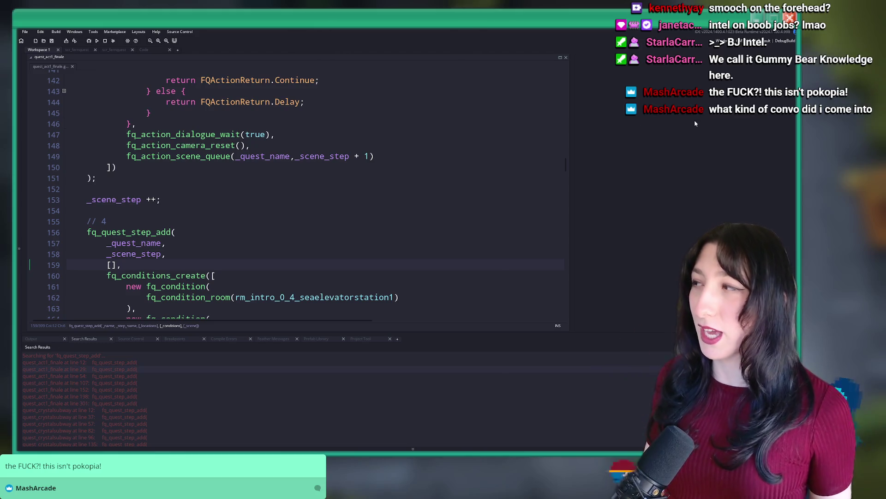
Open a new line after _scene_step in step 5 for its locations argument
scroll(230, 161, "down", 4)
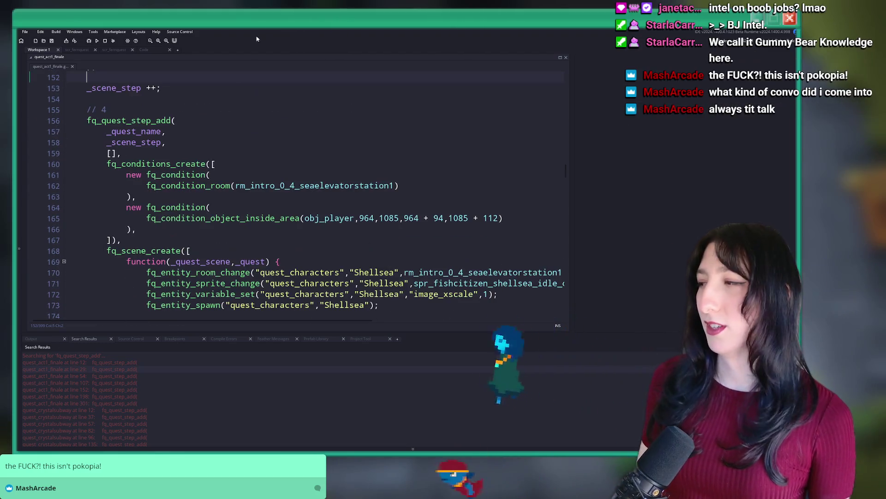
scroll(230, 160, "down", 1)
scroll(230, 160, "down", 4)
scroll(226, 157, "down", 3)
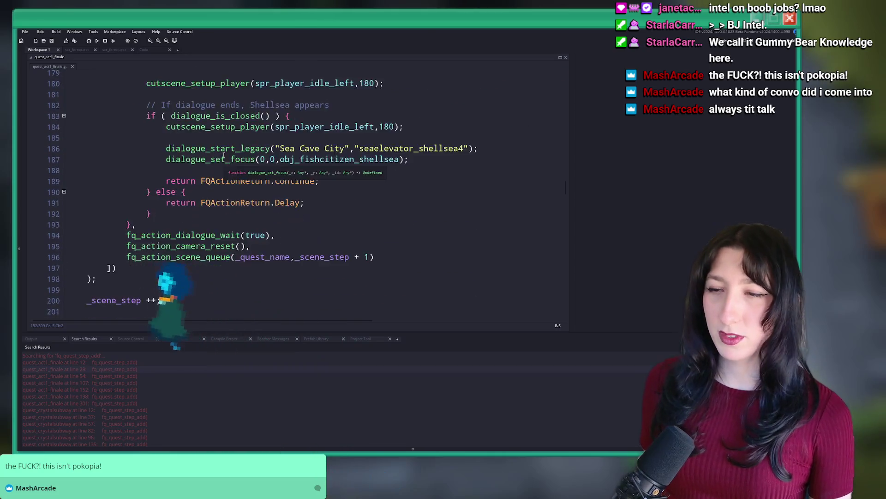
scroll(223, 154, "up", 4)
scroll(223, 155, "up", 20)
scroll(208, 194, "down", 20)
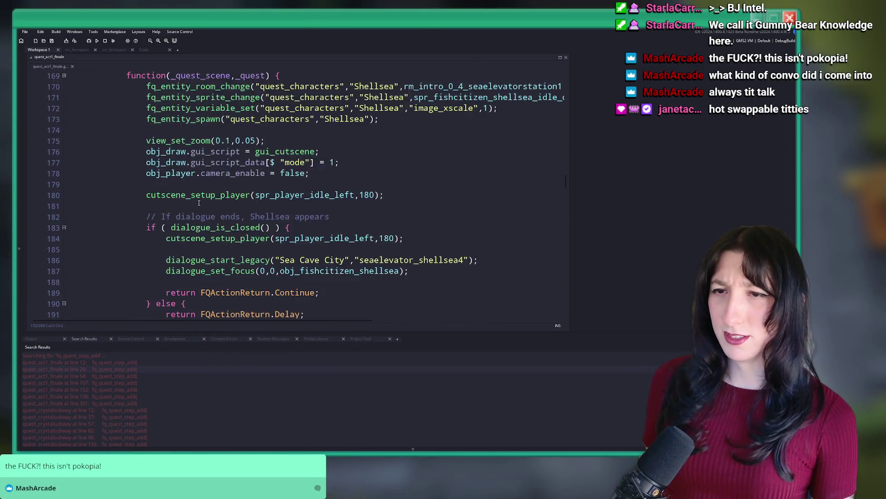
left_click(200, 218)
key("Return")
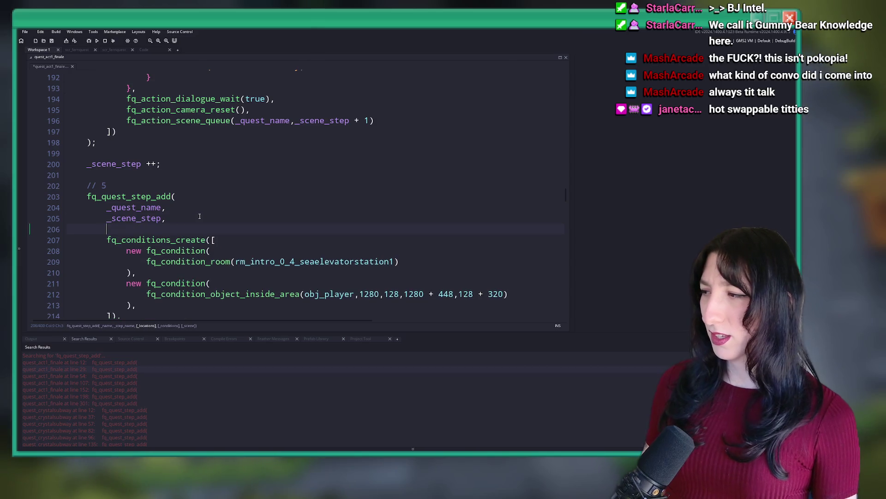
type("[],")
Add '[],' after _scene_step in step 6 and check the end of the file
scroll(201, 218, "down", 20)
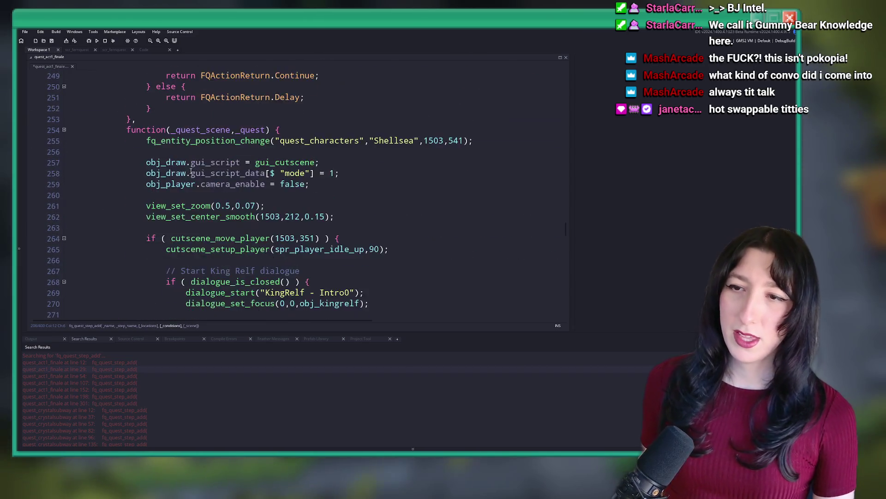
scroll(193, 198, "down", 11)
left_click(197, 157)
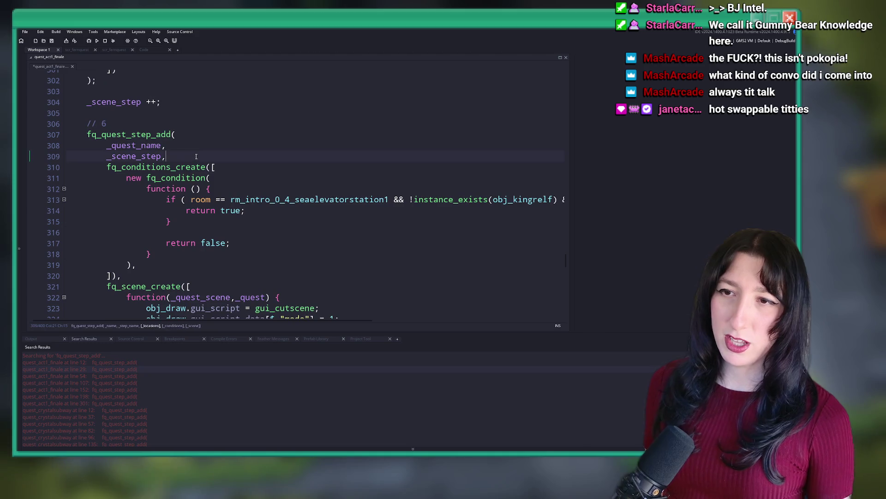
key("Return")
type("[],")
scroll(207, 231, "down", 14)
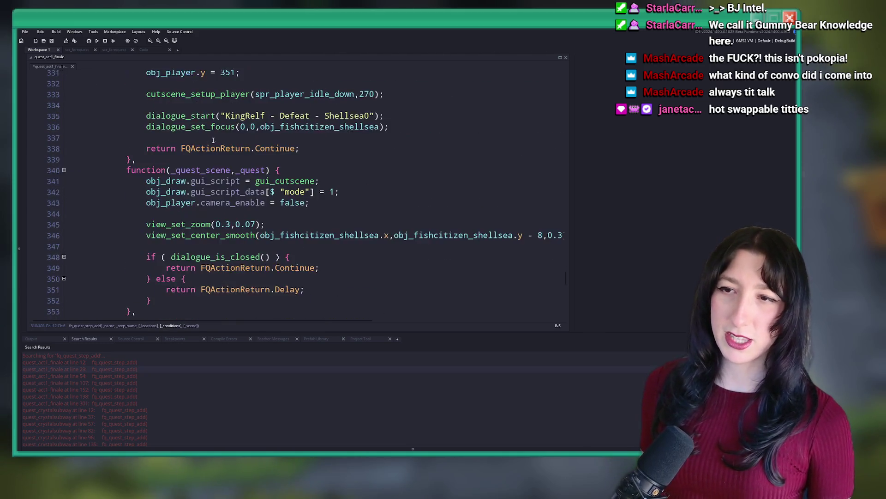
scroll(220, 300, "down", 13)
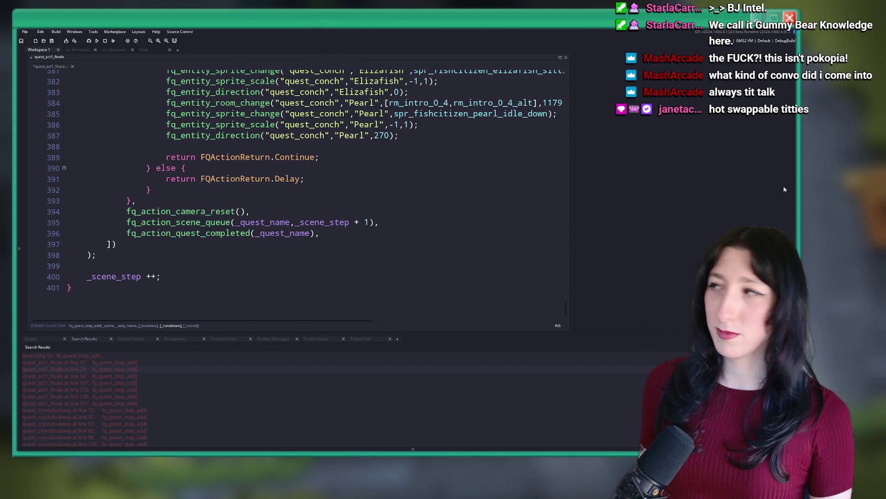
scroll(295, 222, "up", 2)
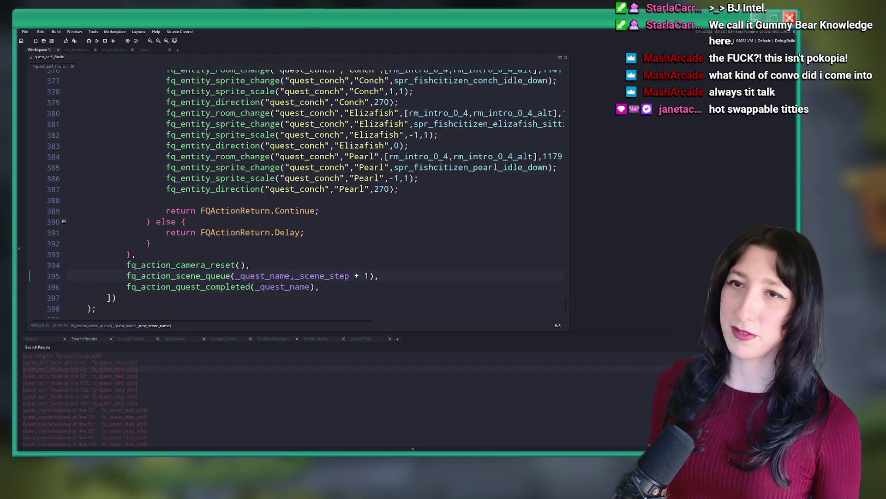
left_click(268, 166)
In quest_introduction, add '[],' after step "1" and a new line after step "2"
middle_click(206, 140)
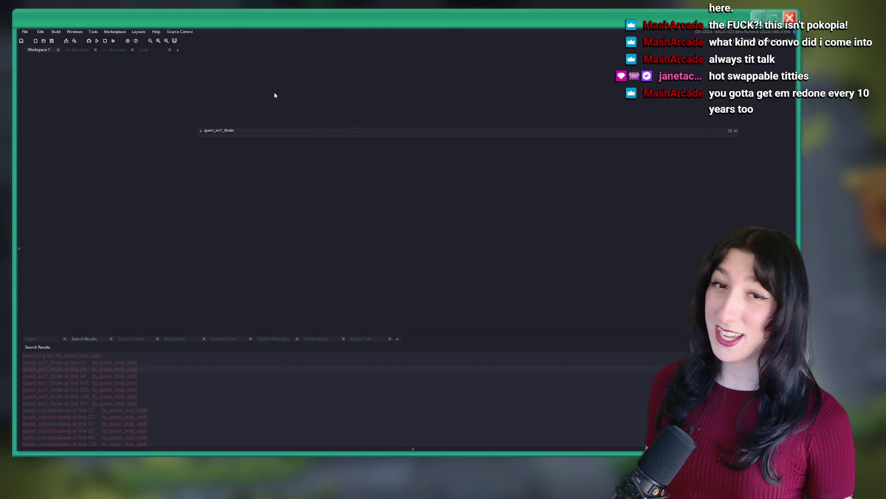
left_click(141, 50)
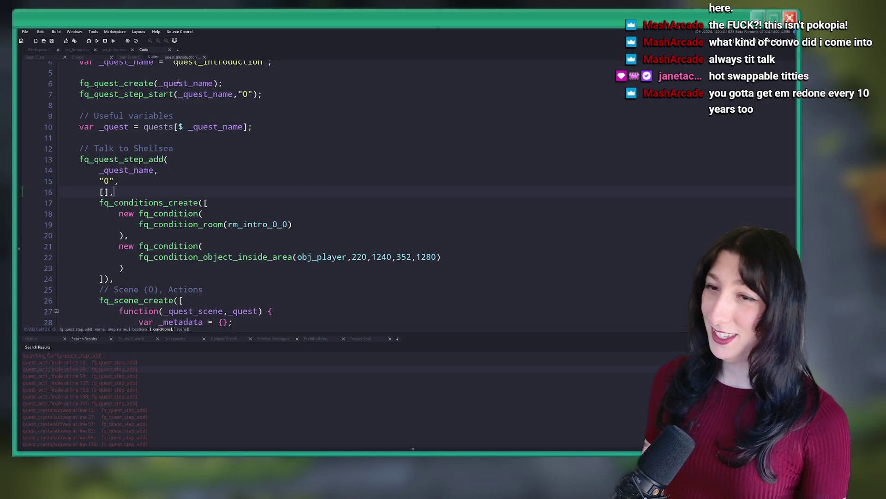
scroll(166, 166, "down", 10)
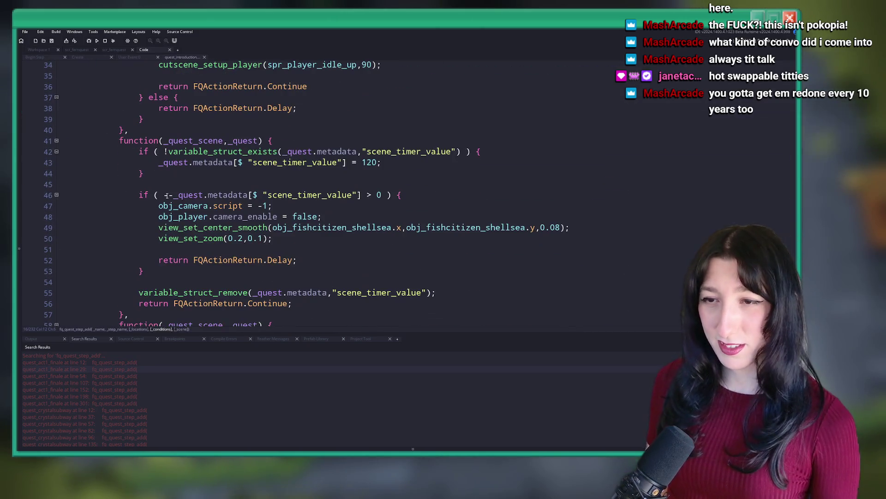
scroll(202, 209, "down", 18)
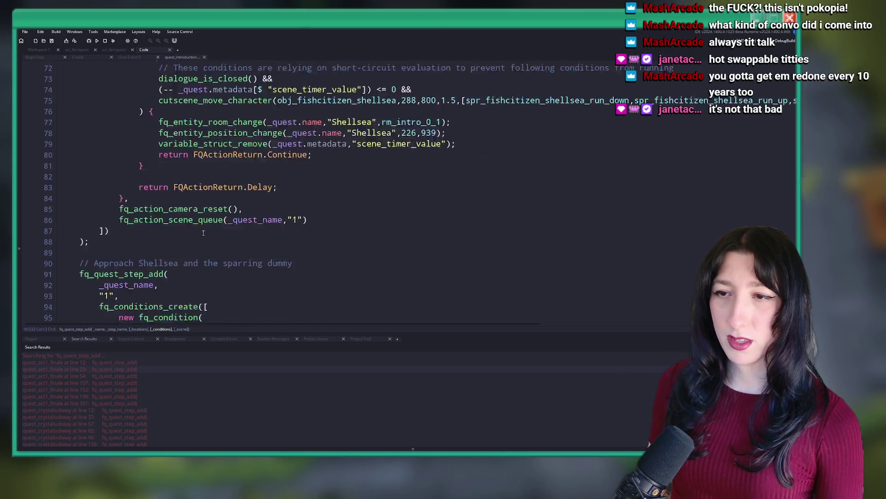
left_click(191, 124)
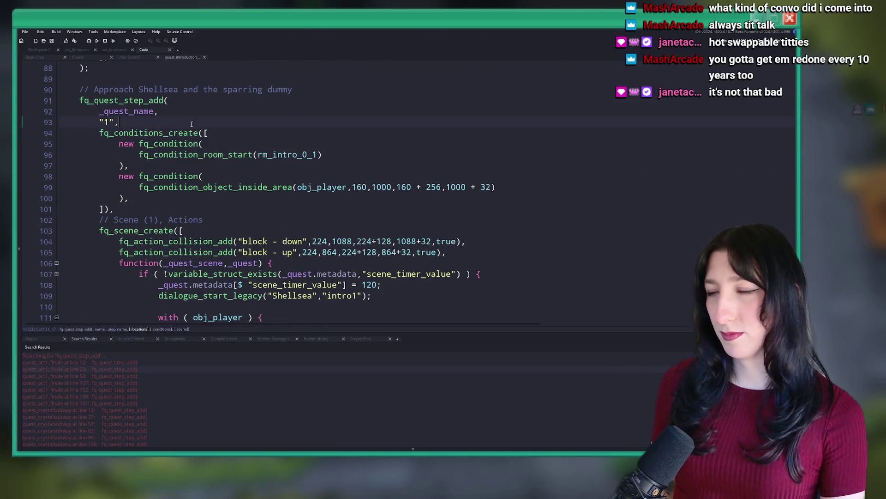
key("Return")
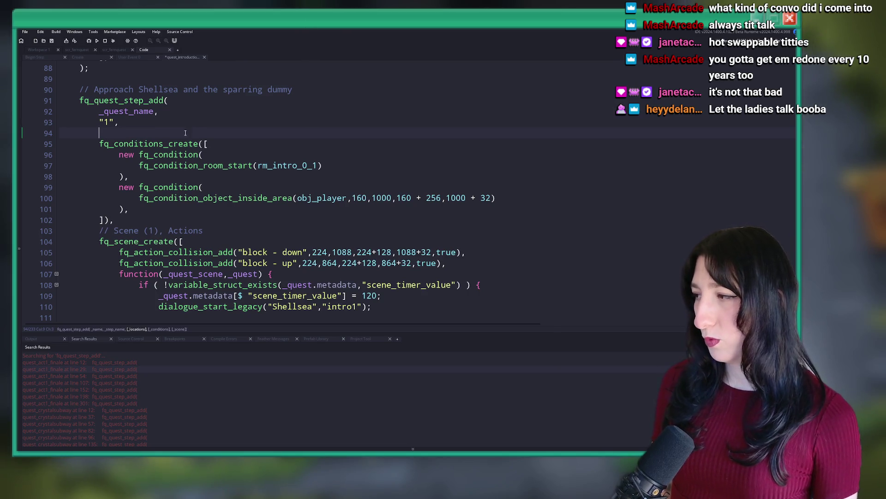
type("[],")
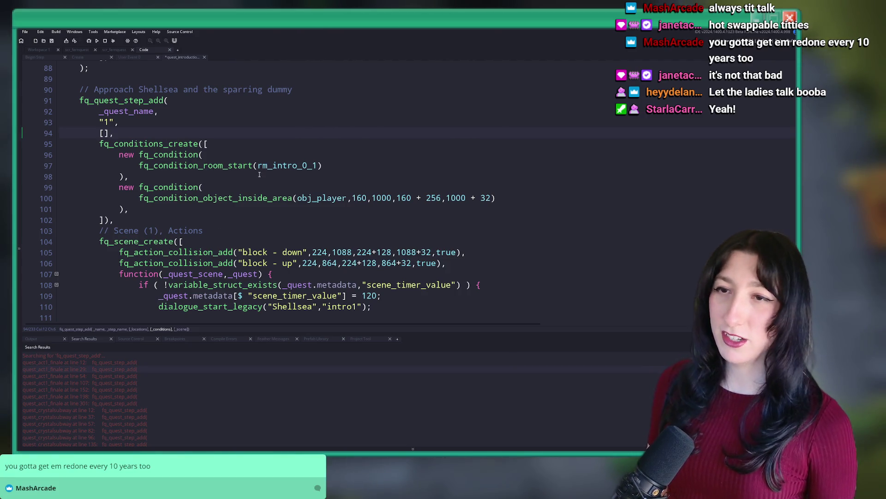
scroll(259, 175, "down", 14)
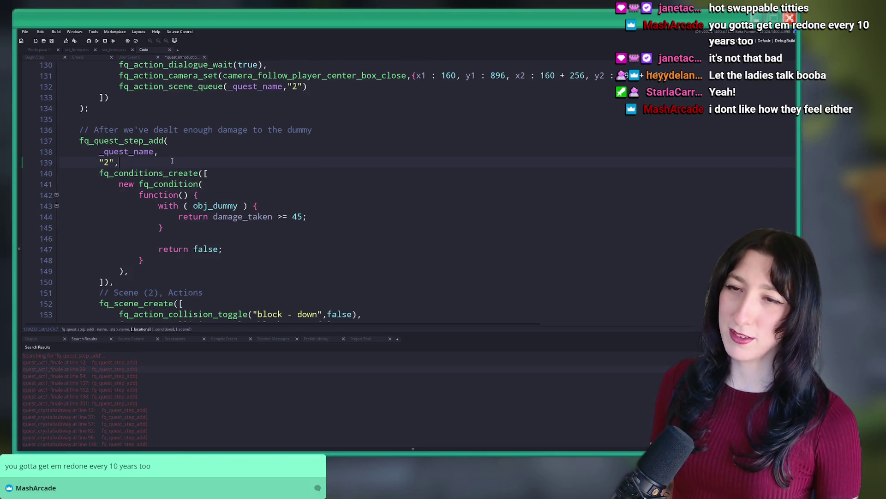
key("Return")
scroll(173, 160, "down", 16)
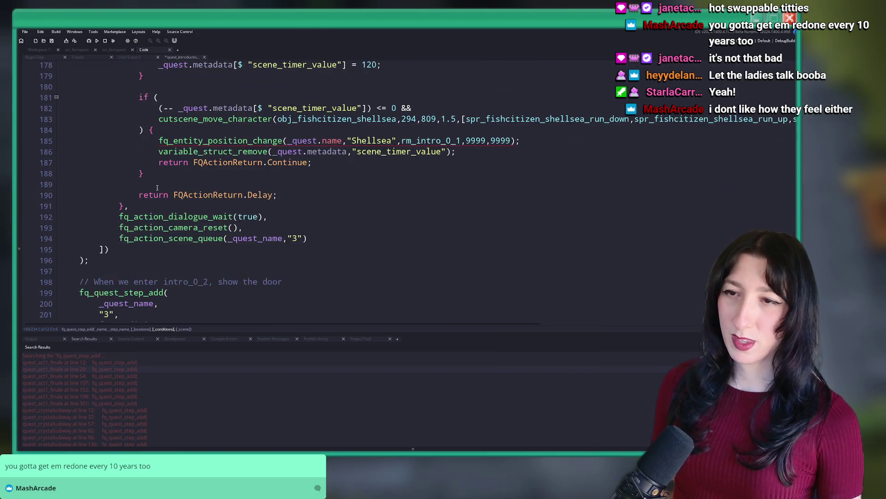
scroll(166, 231, "up", 3)
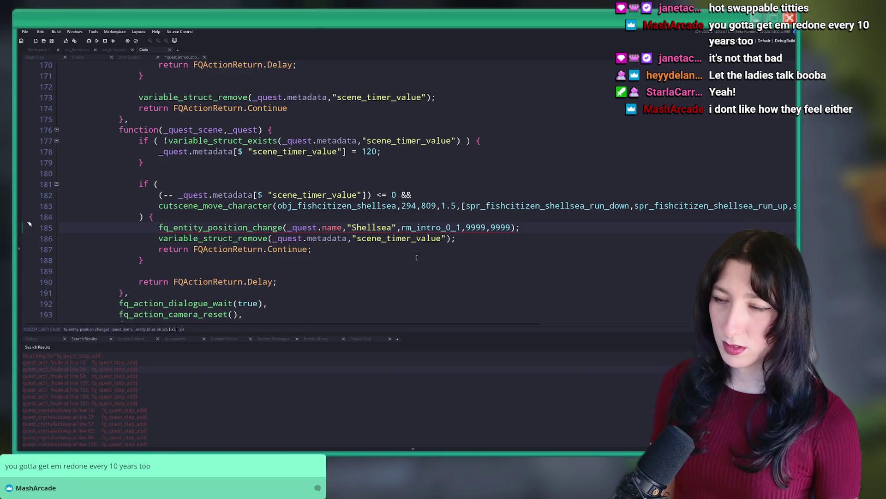
Rename fq_entity_position_change to fq_entity_room_change on line 185
left_click(247, 227)
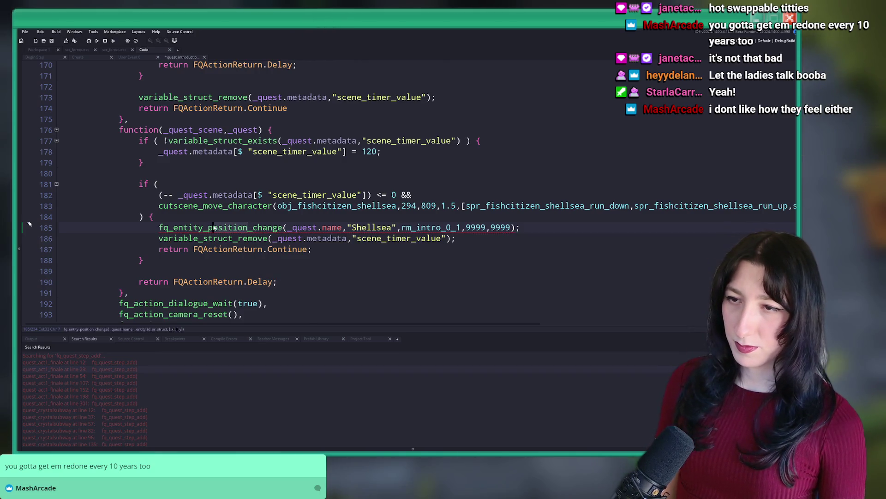
left_click_drag(214, 227, 247, 227)
type("room")
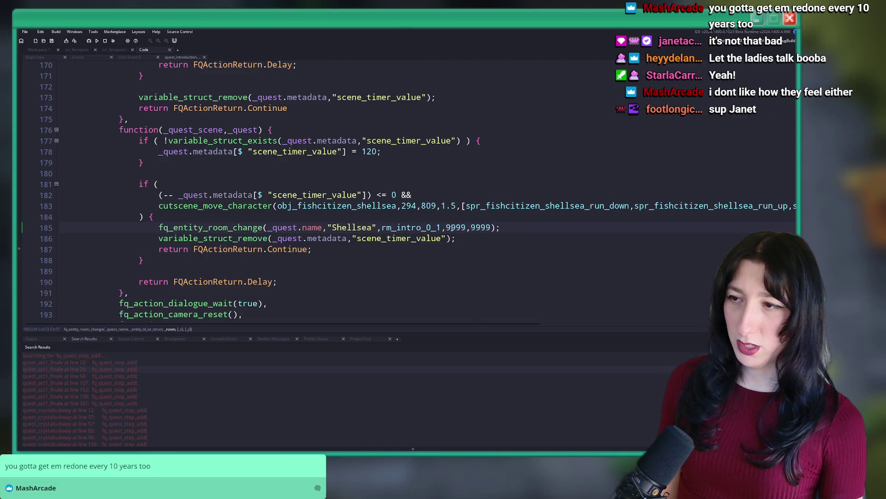
left_click(462, 227)
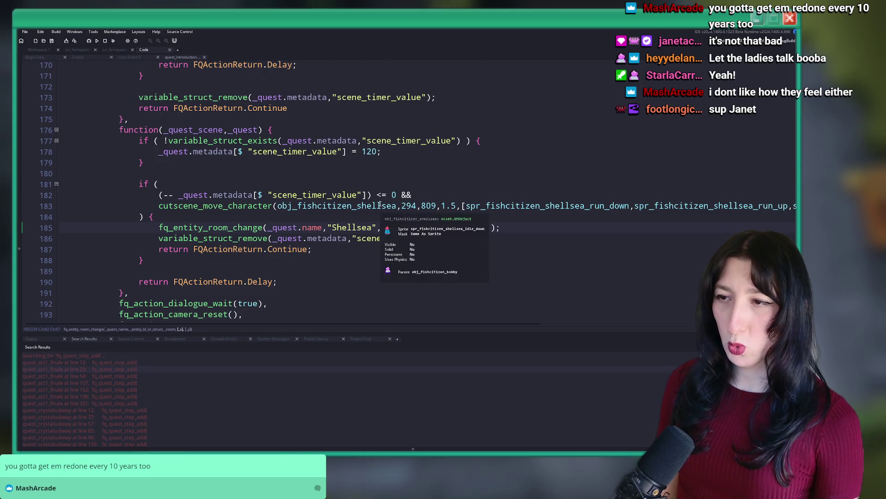
Open a new line after step "3" and close the quest_introduction script
scroll(199, 233, "down", 4)
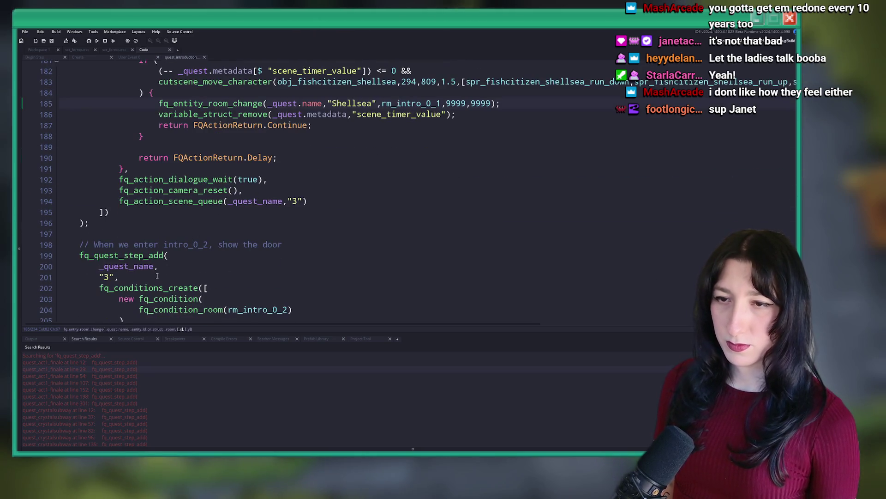
scroll(157, 276, "up", 14)
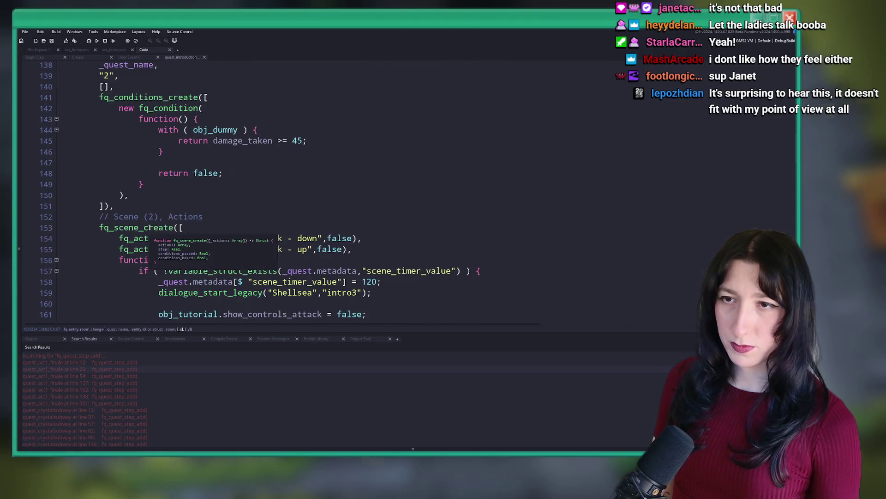
scroll(150, 227, "up", 5)
scroll(175, 241, "down", 20)
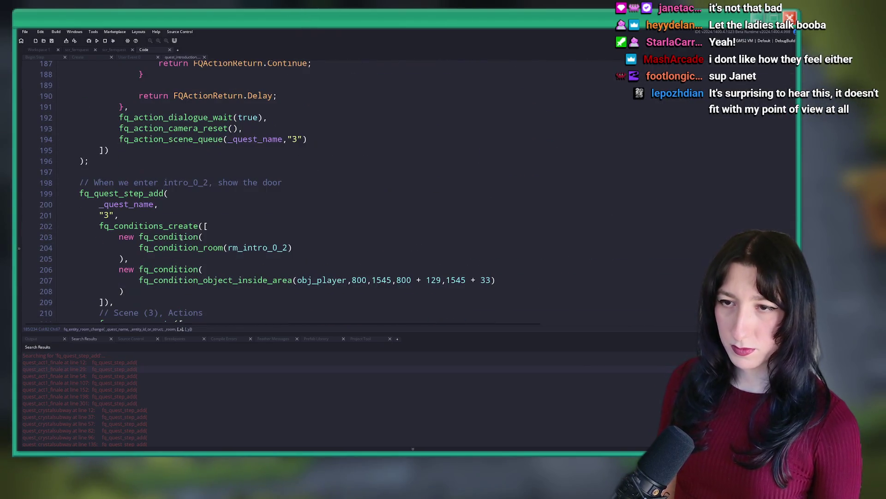
left_click(119, 215)
key("Return")
scroll(181, 237, "down", 9)
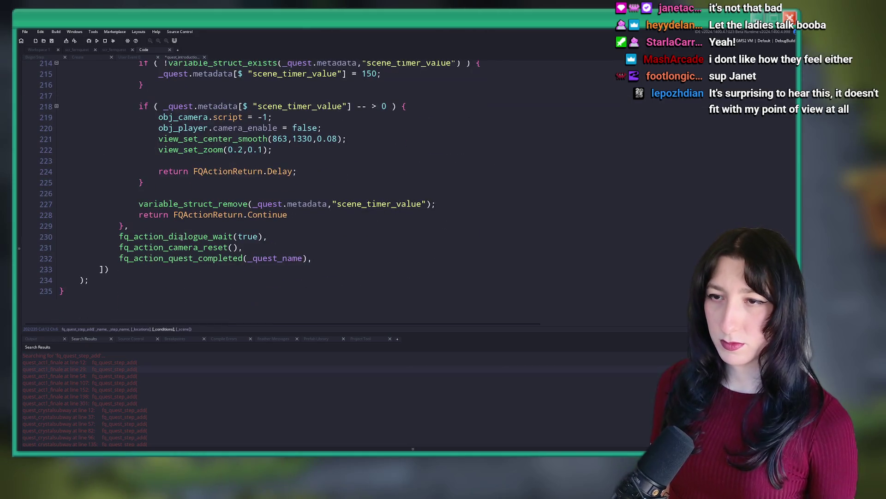
scroll(187, 214, "up", 1)
key("ctrl+w")
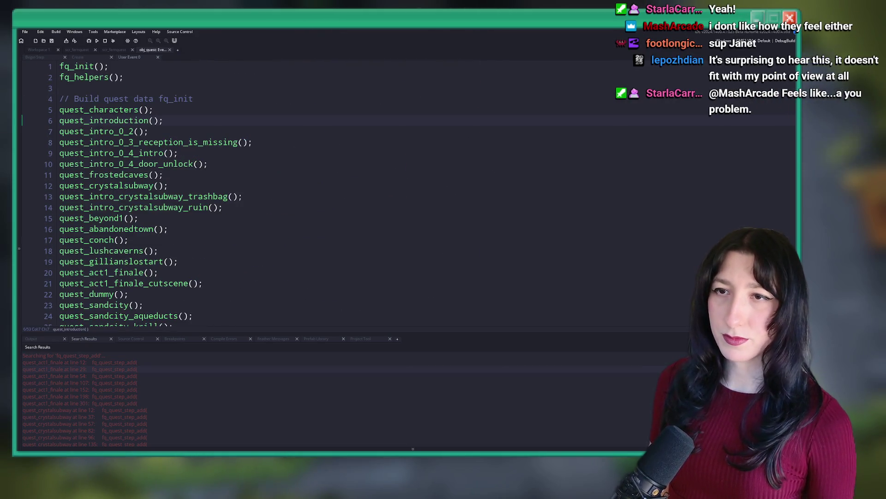
Open quest_intro_0_2 and add '[],' after its step "0"
middle_click(121, 121)
key("ctrl+w")
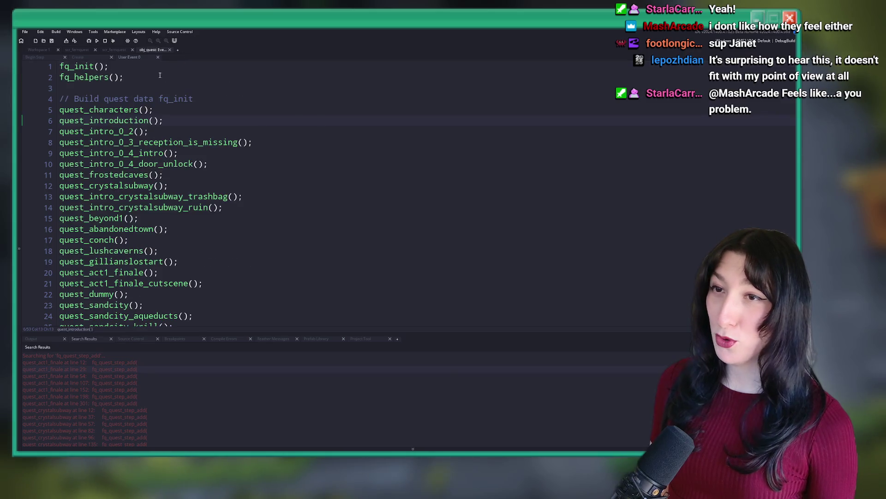
middle_click(105, 129)
scroll(212, 150, "down", 2)
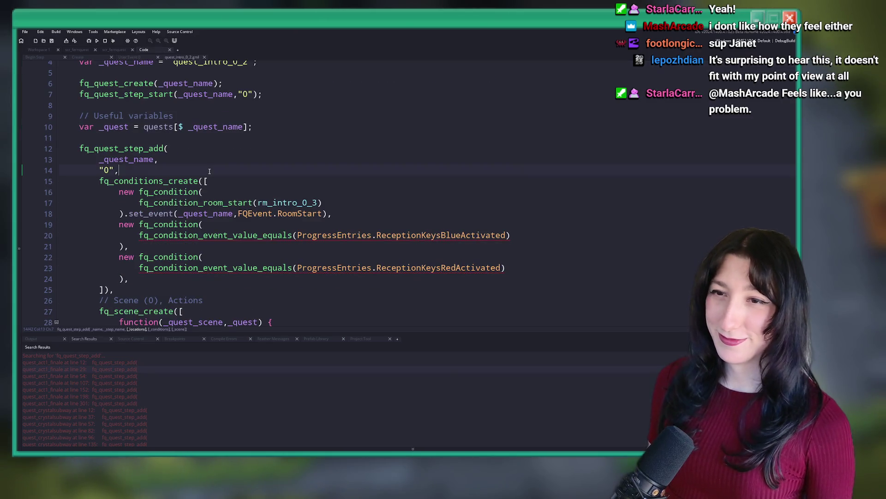
type("[],")
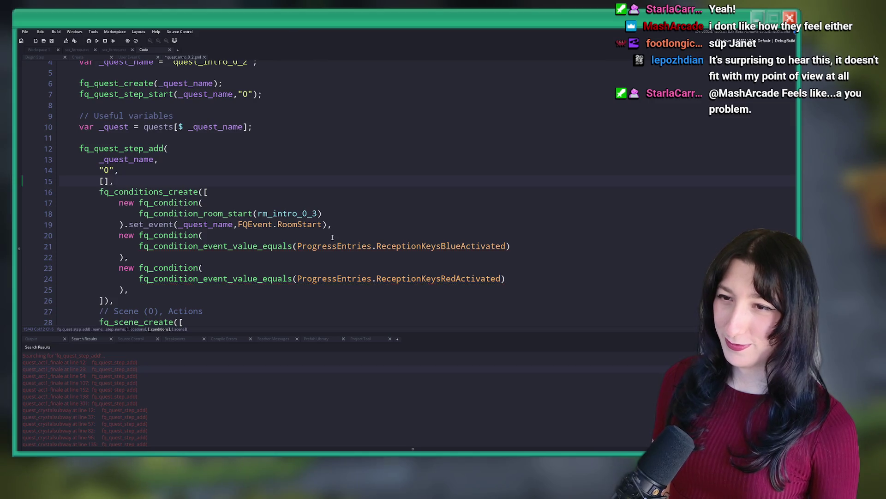
scroll(239, 229, "down", 2)
Try a value argument of 1 on the red keys check and a true default for _value
mouse_move(249, 185)
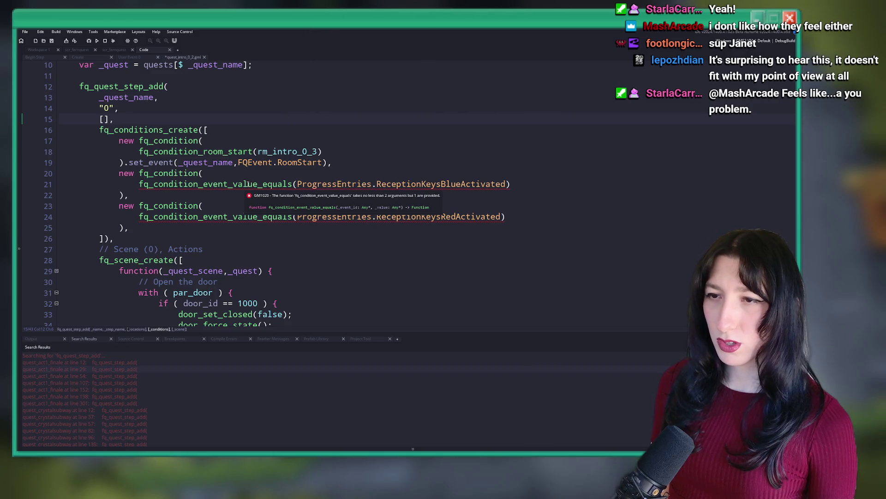
left_click(505, 185)
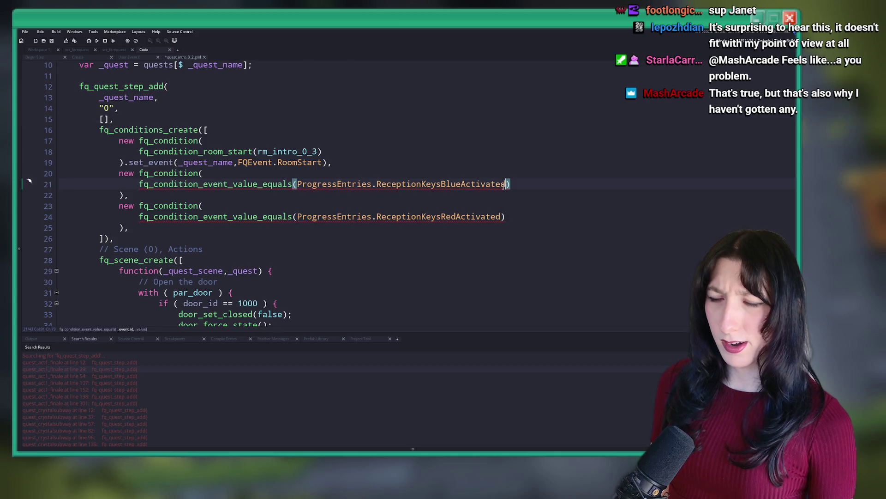
left_click(501, 216)
type(",1")
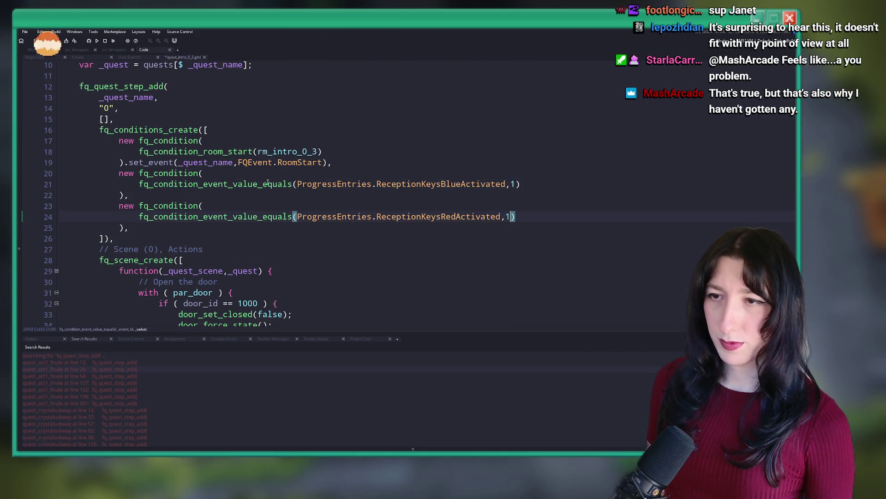
key("F12")
left_click(346, 87)
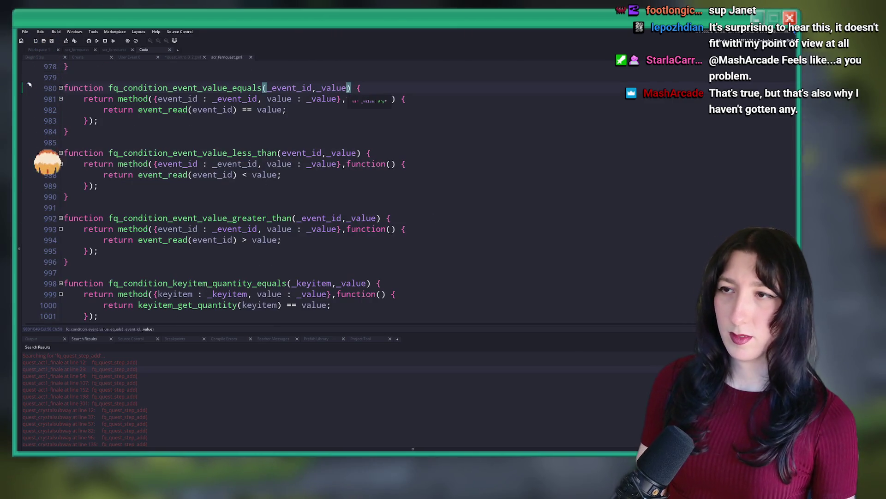
type("=true")
key("ctrl+w")
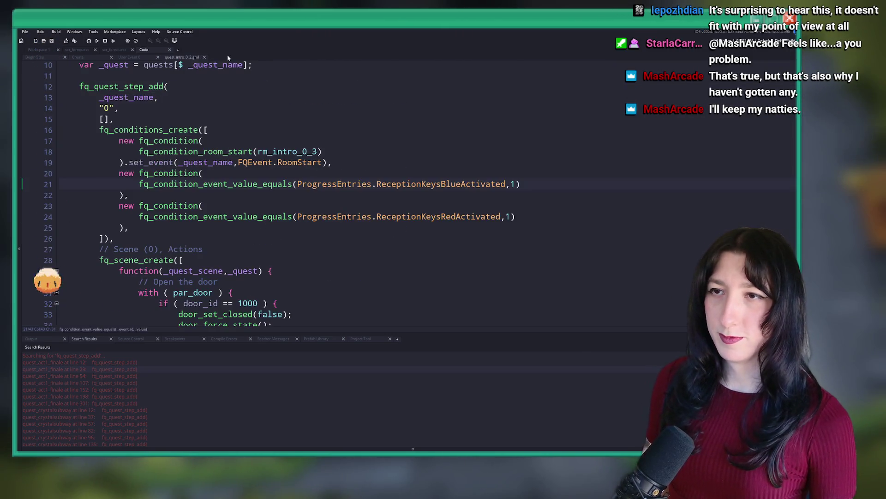
Revert the value-argument edits, save quest_intro_0_2, and close it
key("BackSpace")
key("Down")
key("Down")
key("Down")
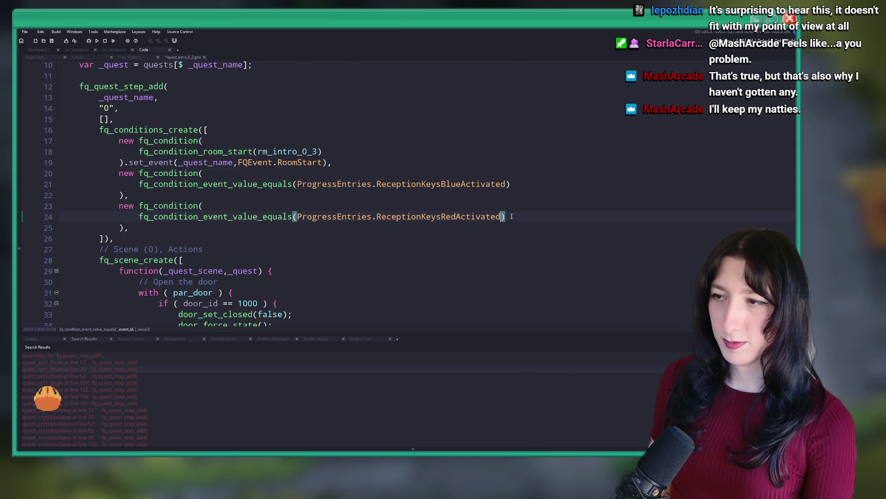
key("Delete")
key("BackSpace")
key("Up")
key("ctrl+s")
scroll(247, 142, "down", 4)
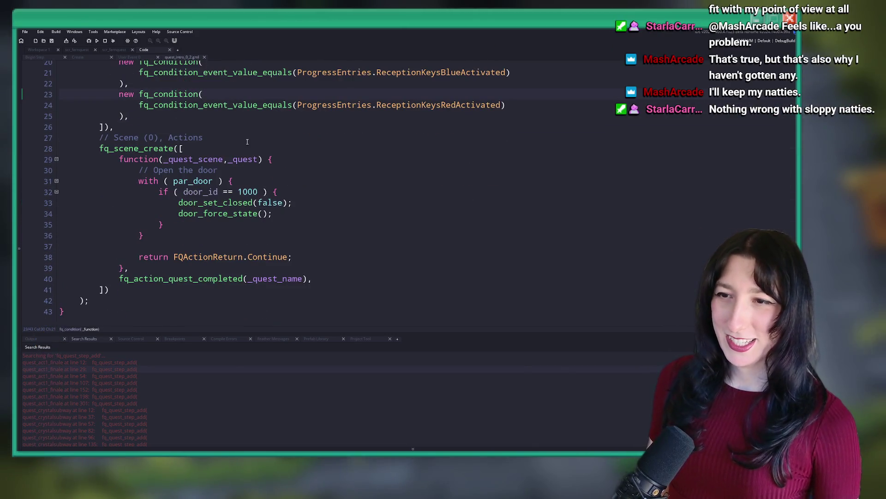
scroll(203, 156, "up", 4)
scroll(172, 214, "down", 5)
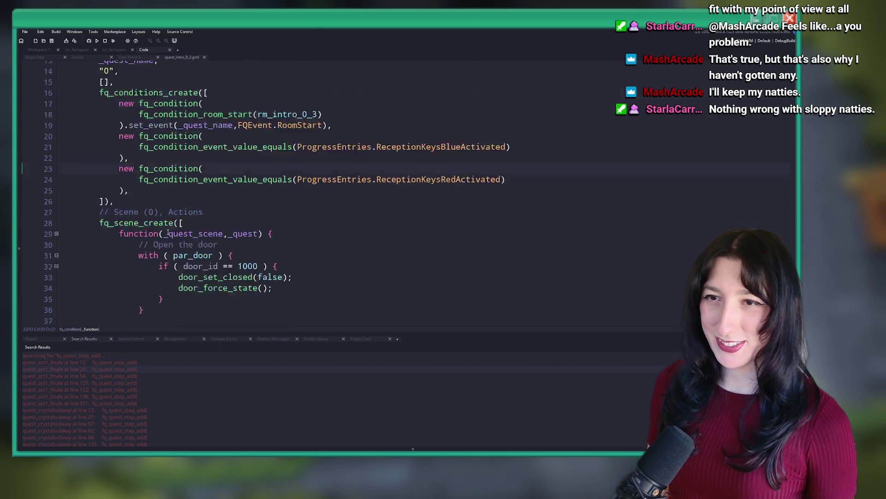
middle_click(175, 57)
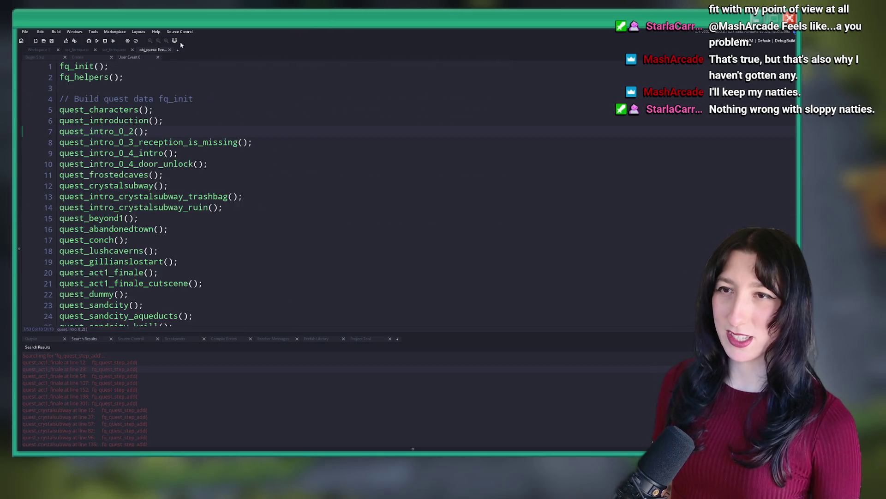
In quest_intro_0_3_reception_is_missing, add new lines after step names "0", "1" and "2", then close it
middle_click(143, 143)
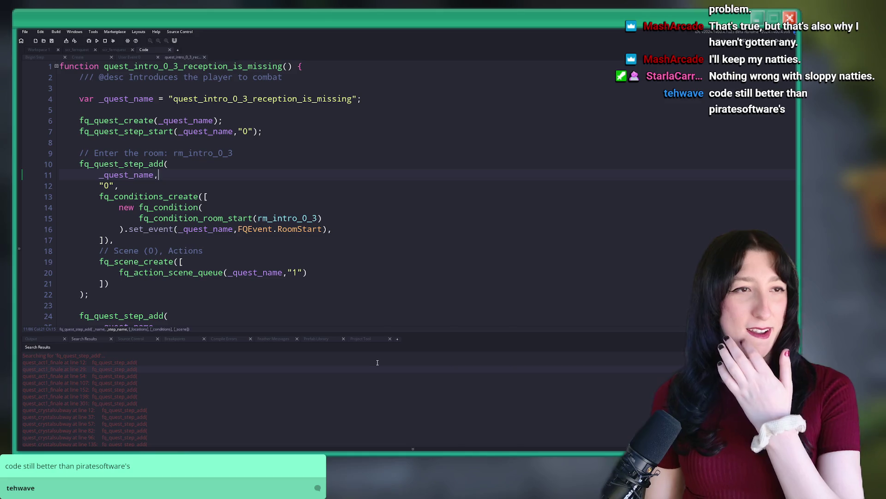
left_click(325, 229)
scroll(325, 190, "down", 2)
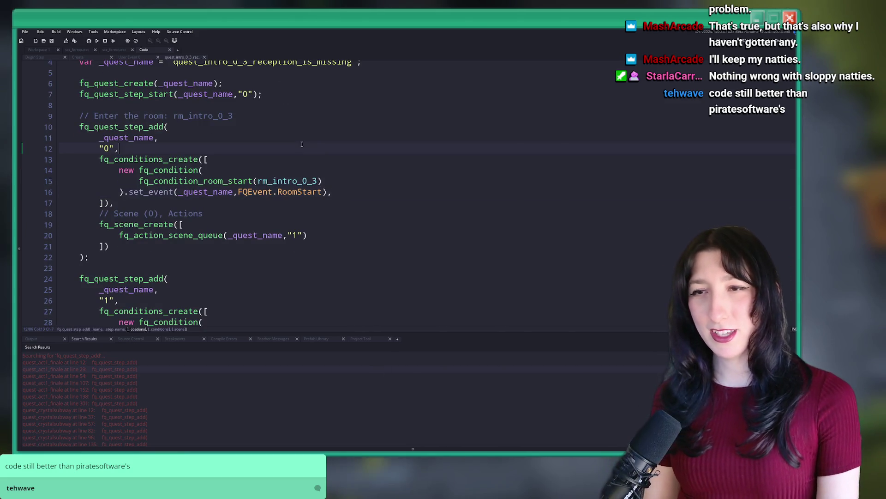
key("Return")
scroll(302, 145, "down", 7)
left_click(240, 69)
left_click(240, 75)
key("Return")
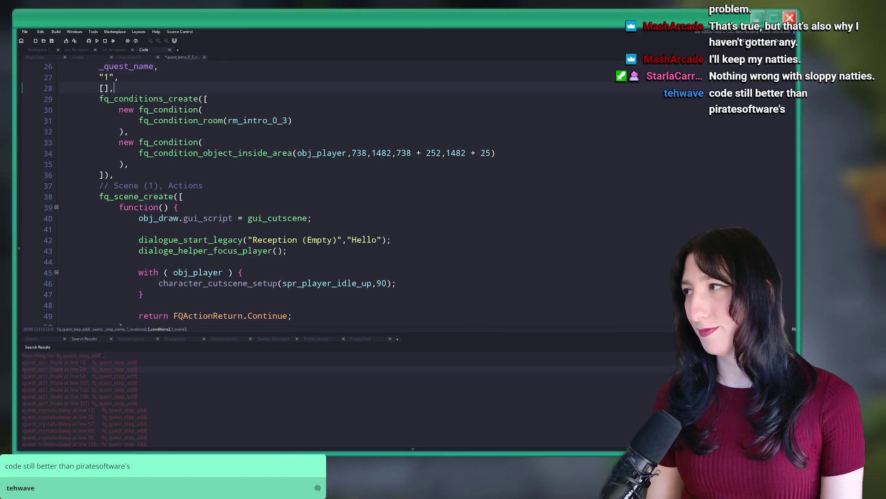
scroll(419, 143, "down", 5)
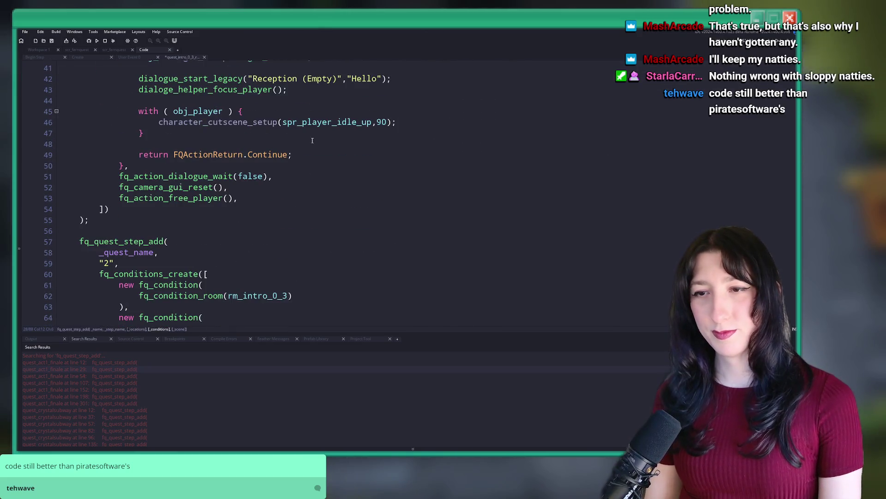
key("Return")
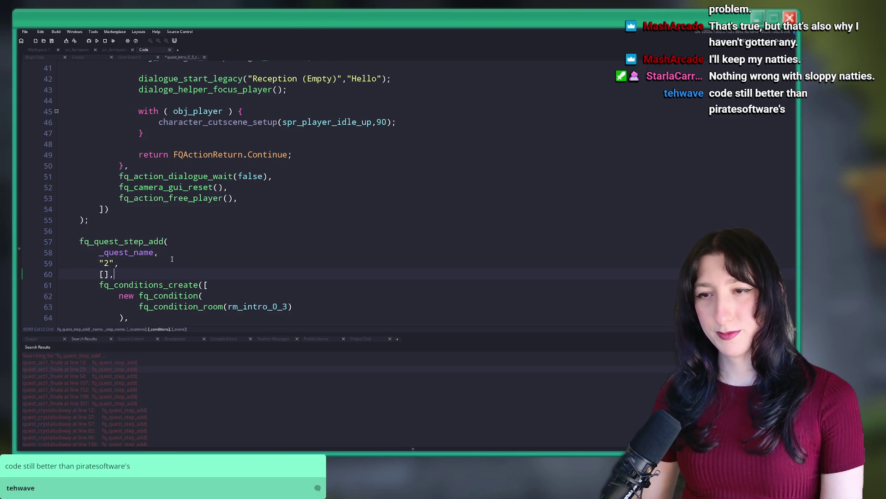
scroll(194, 235, "down", 9)
scroll(194, 235, "up", 20)
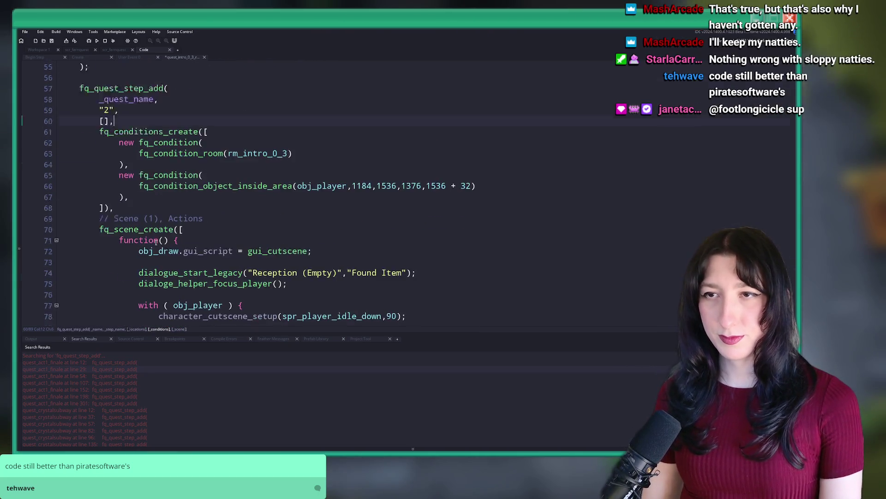
scroll(178, 203, "up", 1)
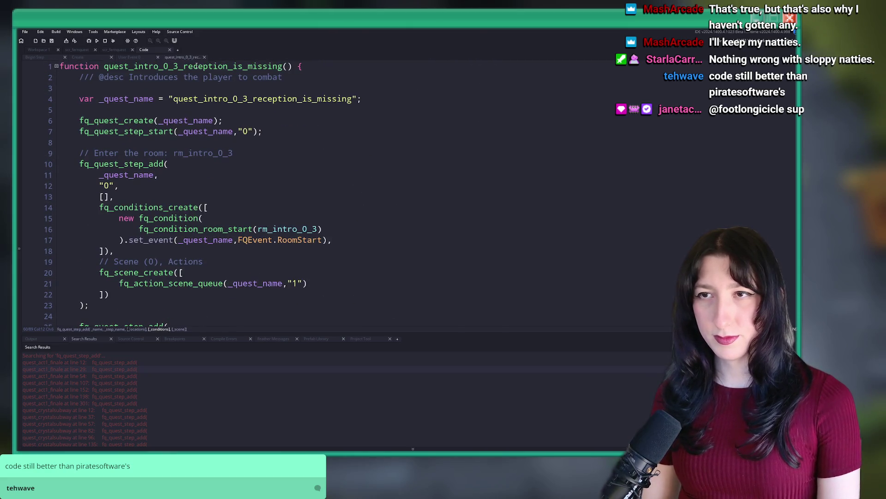
left_click(203, 57)
In quest_intro_0_4_intro, insert [], after step names "0" and "1" and restore the return FQActionReturn.Continue; line
middle_click(161, 153)
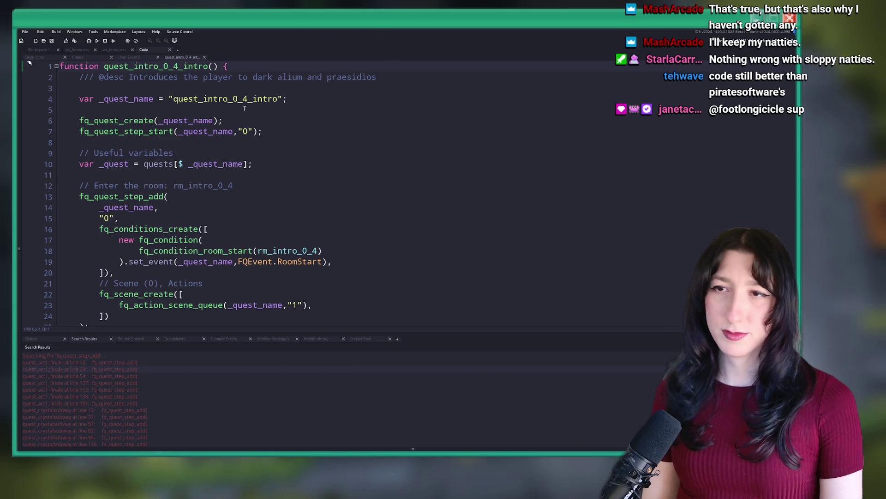
scroll(248, 101, "down", 4)
left_click(200, 82)
key("Return")
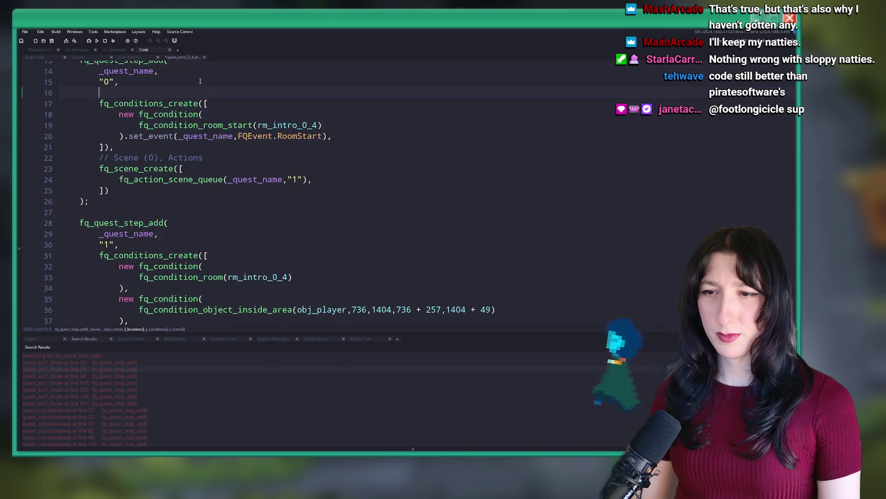
type("[],")
left_click(121, 244)
key("Return")
type("[],")
scroll(144, 237, "down", 5)
type("eturn FQActionReturn.Continue;")
scroll(185, 185, "up", 6)
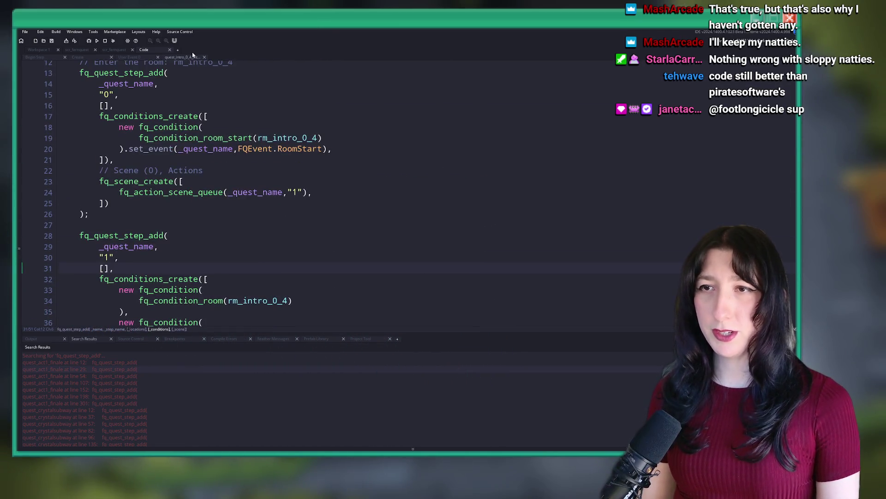
middle_click(193, 56)
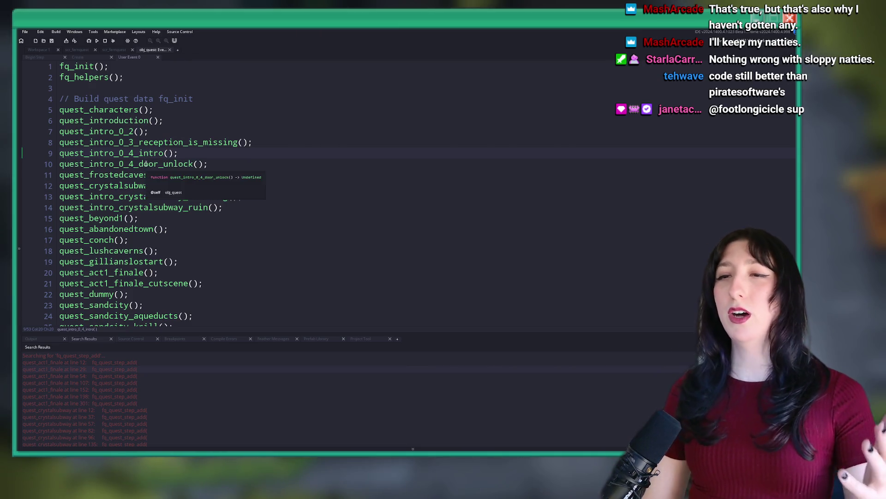
middle_click(145, 165)
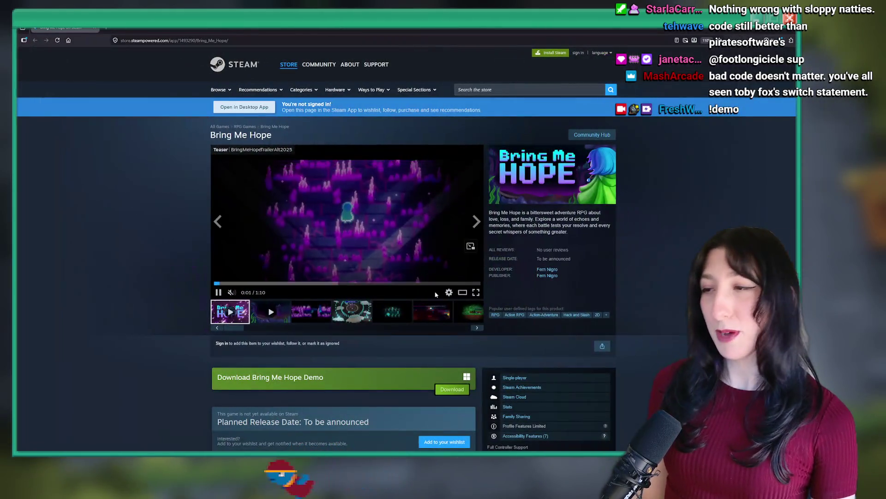
Pause the Bring Me Hope trailer, enlarge the Fallen Knight Guppo screenshot, close it and scroll the page
left_click(334, 250)
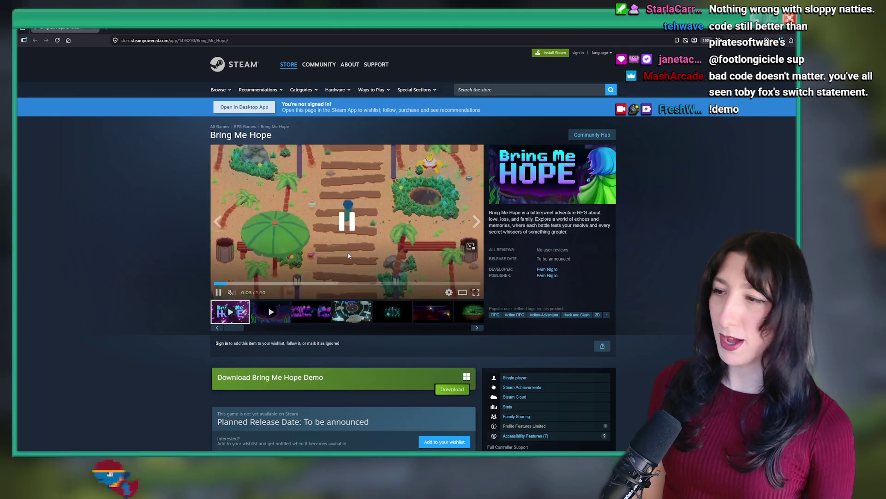
scroll(335, 250, "down", 3)
scroll(335, 250, "up", 2)
left_click(352, 235)
left_click(317, 186)
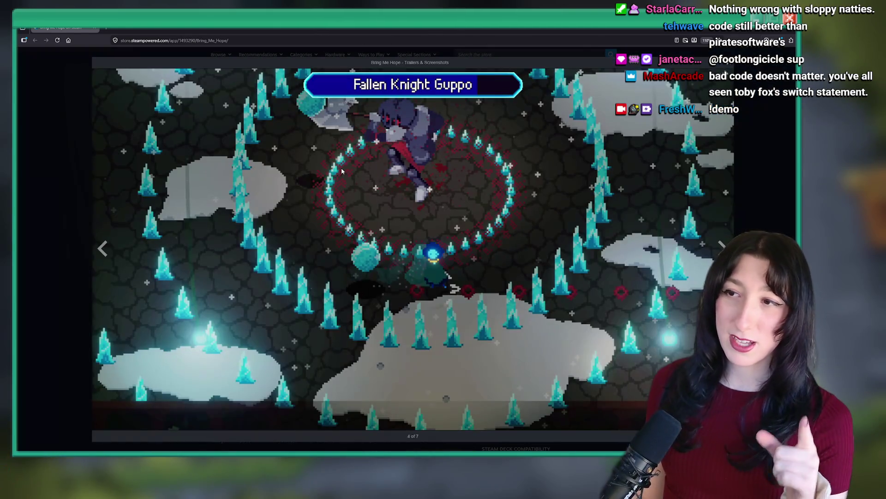
right_click(311, 198)
left_click(182, 210)
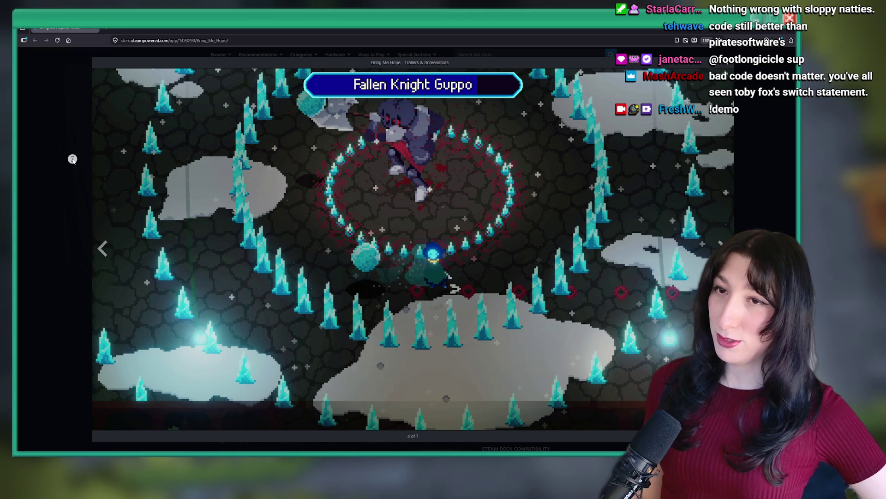
left_click(60, 128)
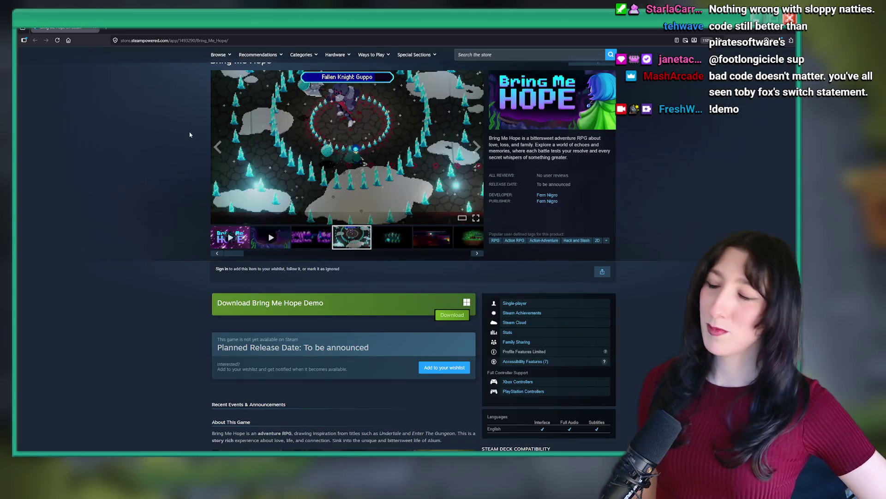
scroll(366, 202, "down", 5)
scroll(366, 203, "up", 2)
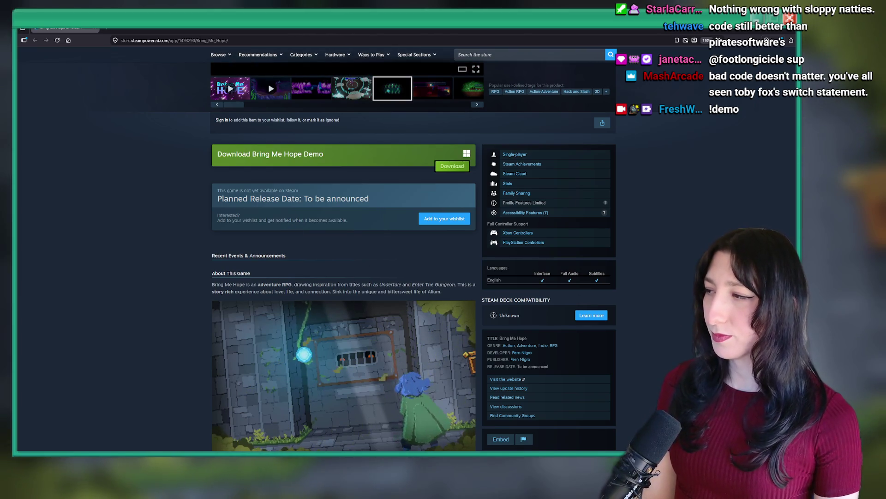
scroll(369, 237, "down", 5)
scroll(369, 237, "up", 6)
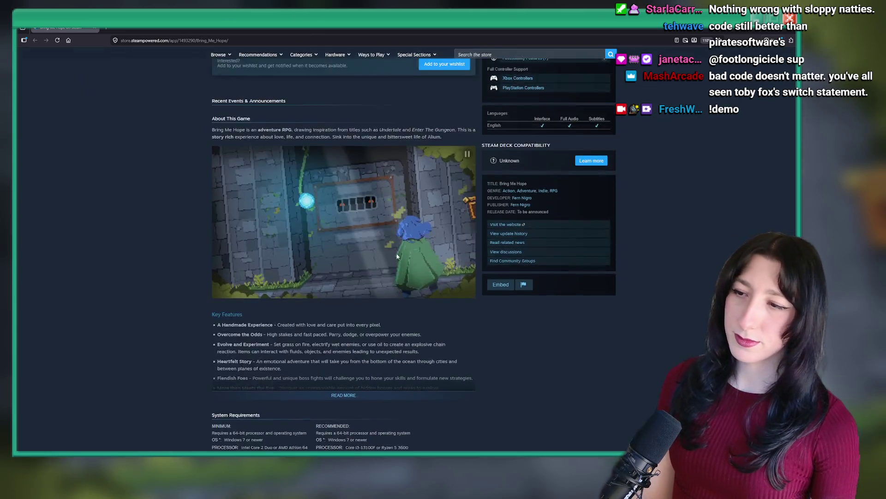
scroll(370, 236, "up", 5)
Back in GameMaker, add a new line after step name "0" in quest_intro_0_4_door_unlock, review it, and close it
key("alt+Tab")
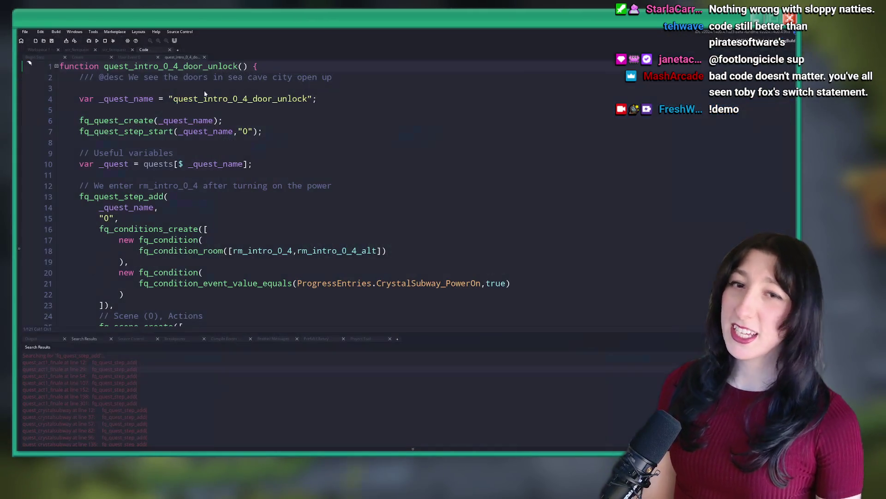
left_click(272, 154)
scroll(272, 159, "down", 5)
scroll(271, 166, "up", 3)
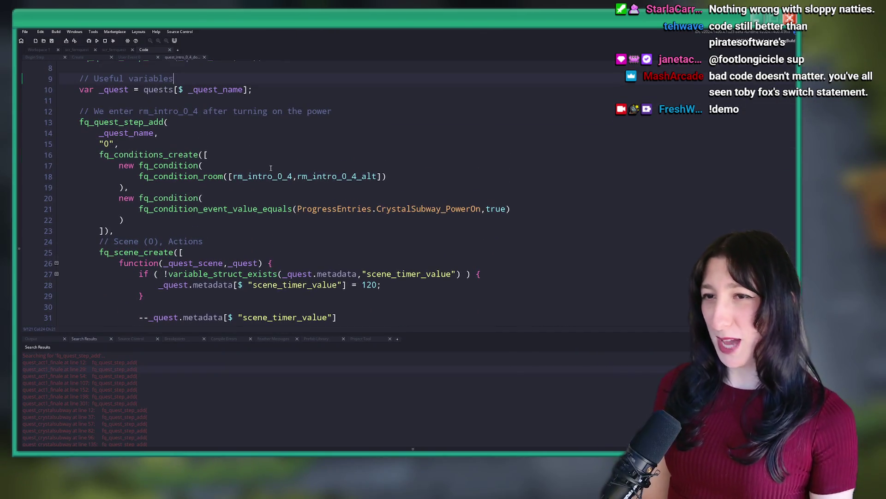
key("Return")
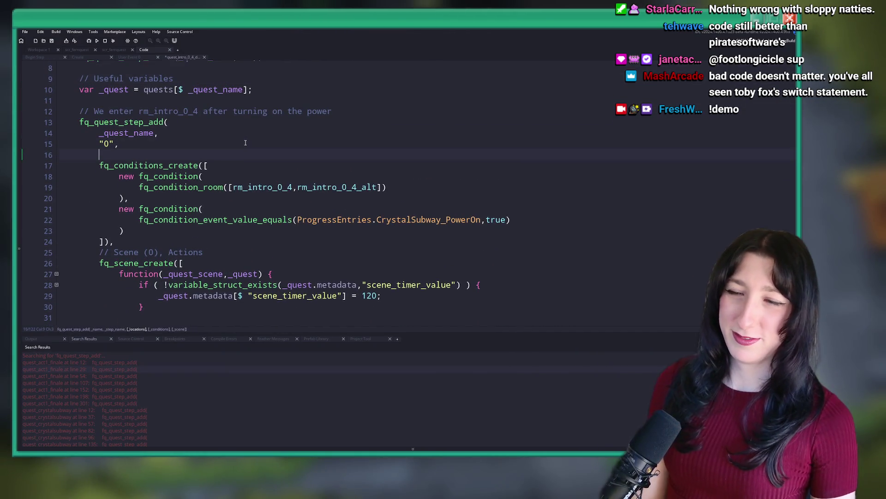
scroll(246, 143, "down", 14)
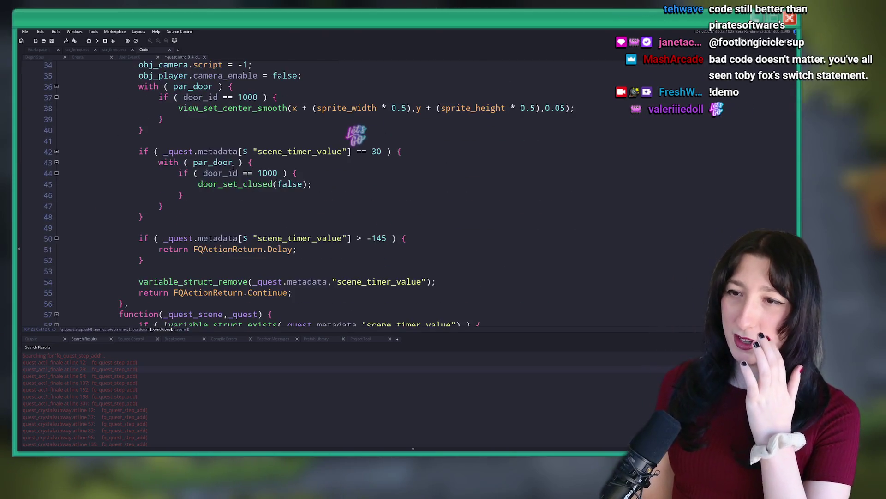
scroll(212, 189, "down", 17)
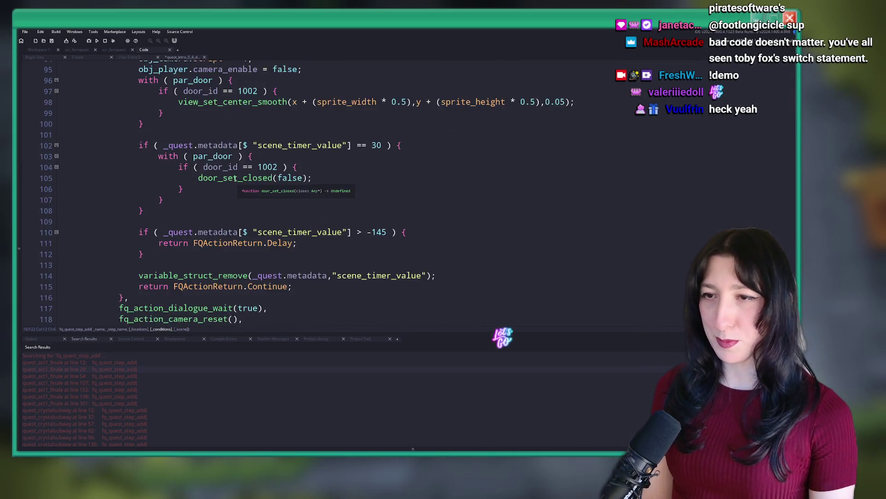
middle_click(178, 58)
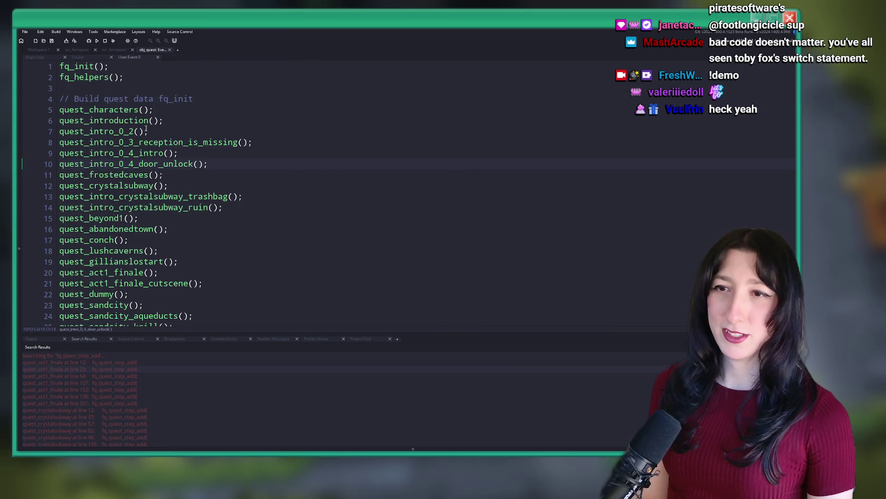
In quest_frostedcaves, add a [], line after step names "0", "1" and "2"
middle_click(137, 172)
scroll(200, 221, "down", 2)
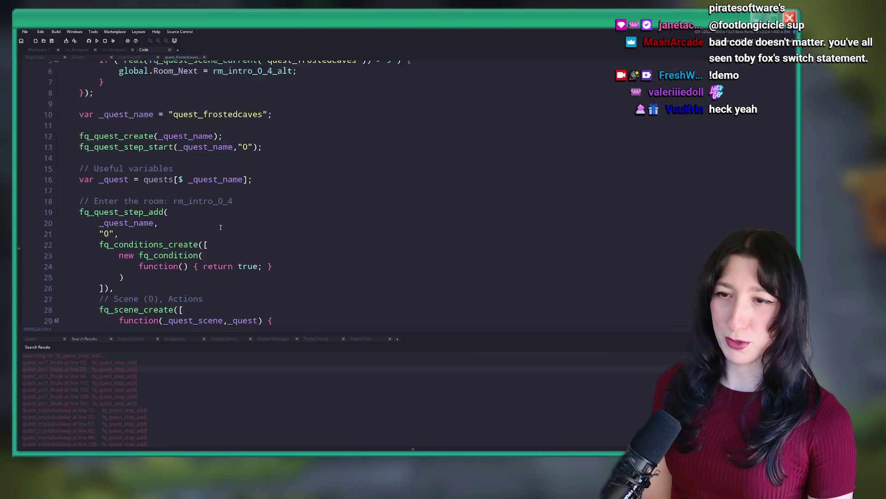
key("Return")
scroll(197, 223, "down", 14)
type("[],")
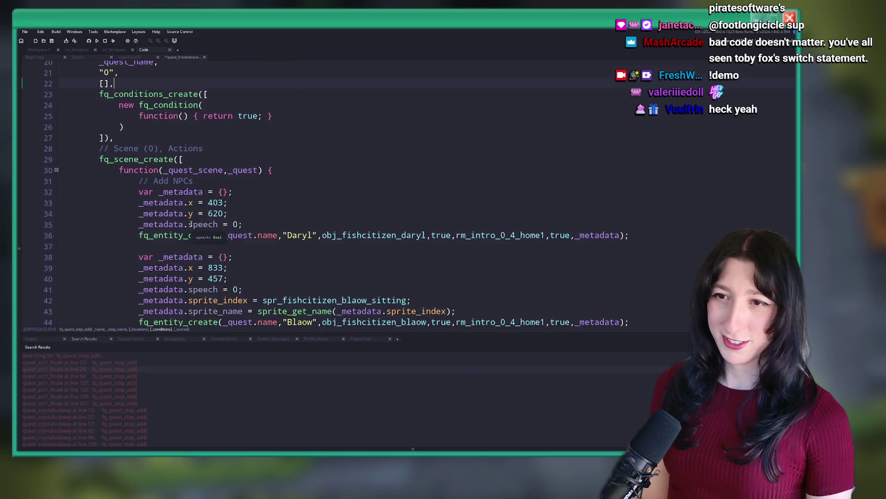
left_click(172, 149)
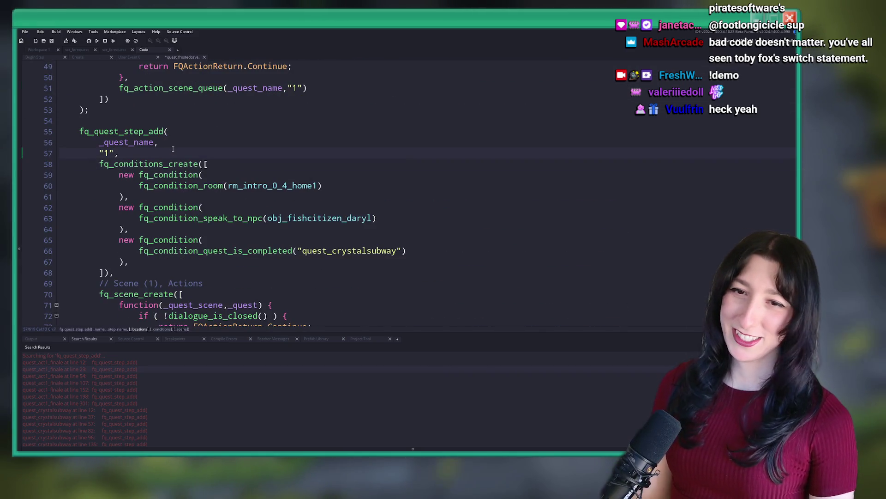
key("Return")
type("[],")
scroll(269, 174, "down", 1)
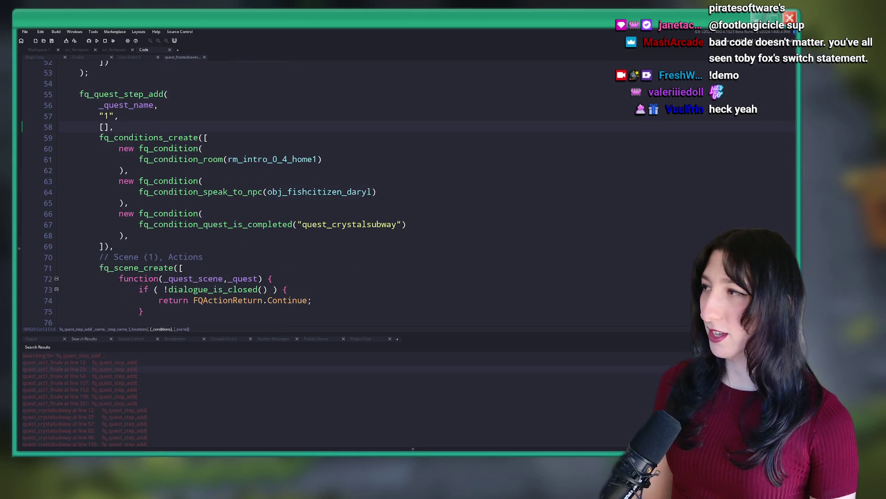
scroll(171, 170, "down", 6)
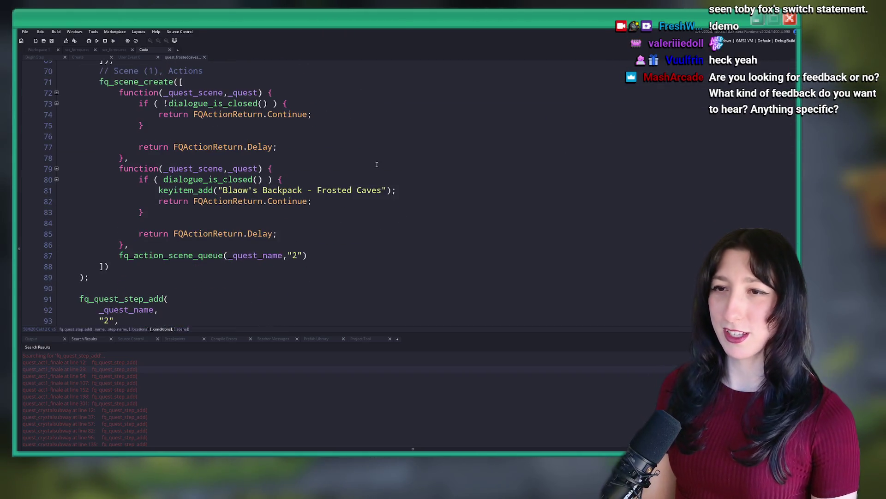
scroll(172, 169, "down", 2)
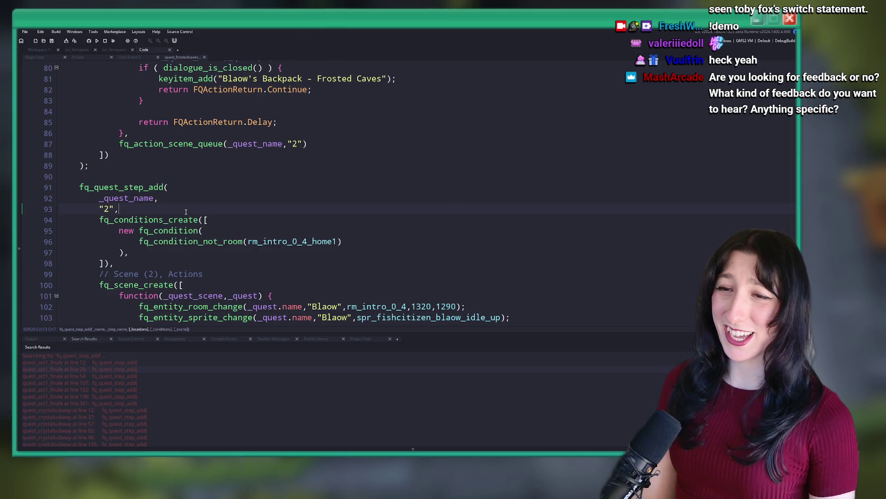
key("Return")
type("[],")
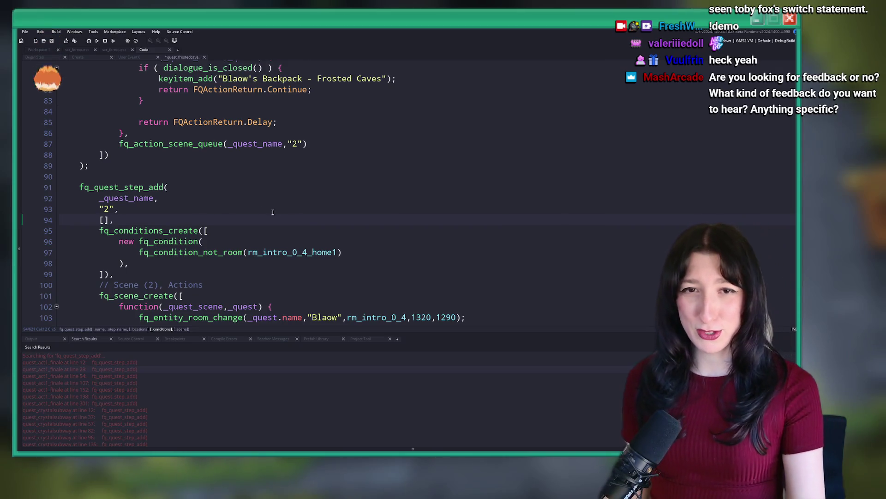
Insert a [], locations line after step names "3" and "4"
scroll(202, 216, "down", 6)
scroll(280, 195, "down", 7)
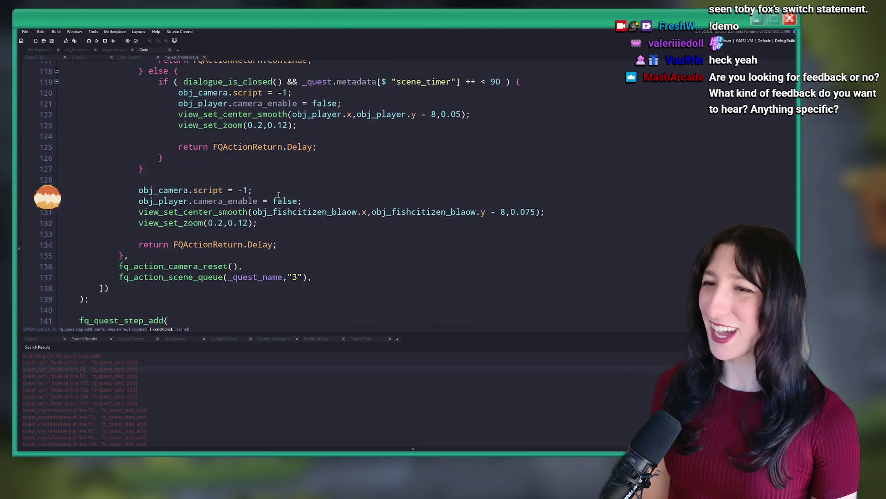
left_click(119, 268)
key("Return")
type("[],")
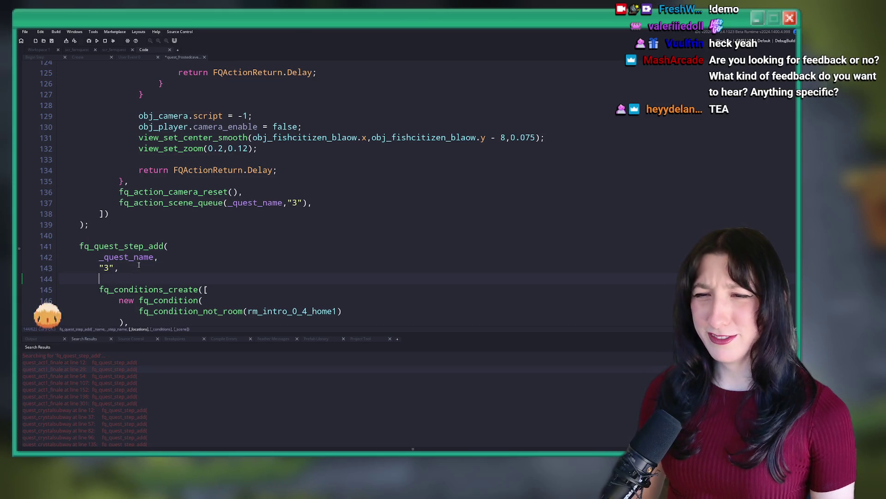
scroll(161, 220, "down", 6)
scroll(160, 220, "down", 3)
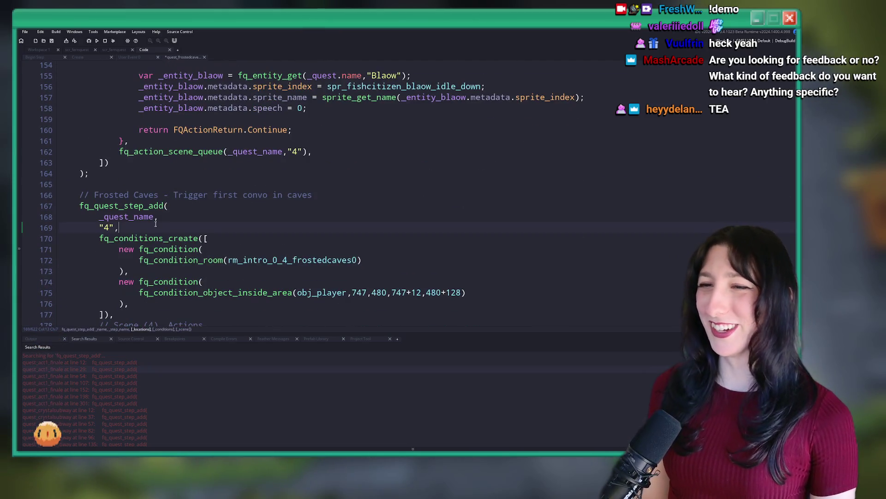
left_click(119, 227)
key("Return")
type("[],")
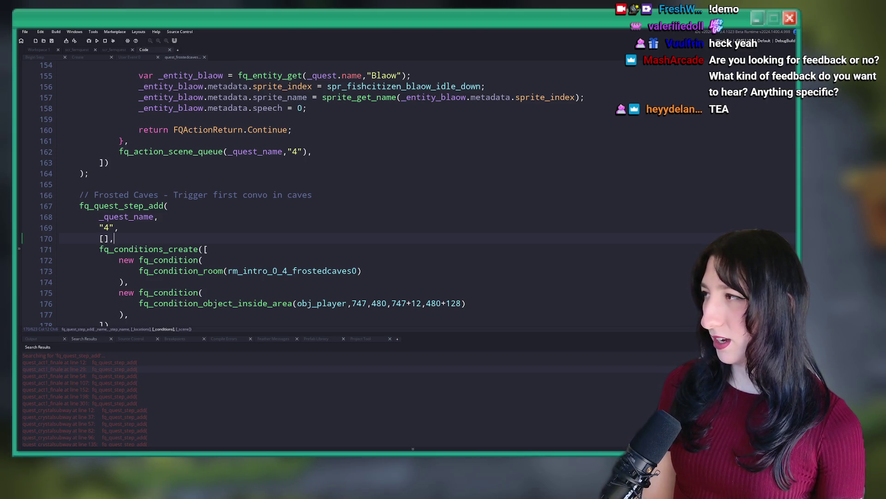
Open new lines after step names "5" and "6", and add [], after step "7"
scroll(317, 225, "down", 15)
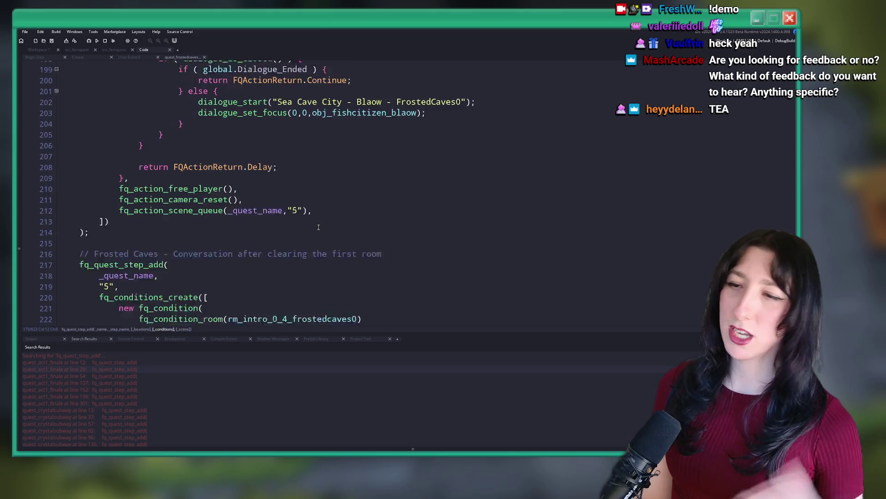
left_click(261, 211)
key("Return")
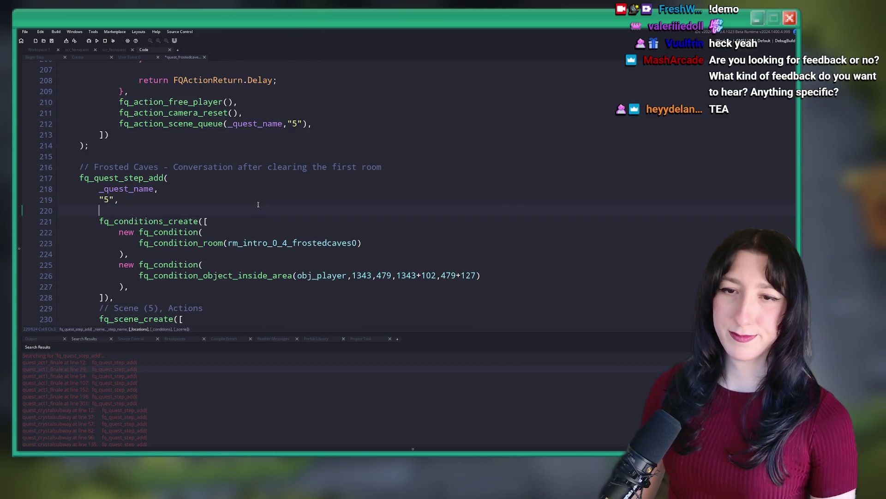
type("[],")
scroll(262, 204, "down", 15)
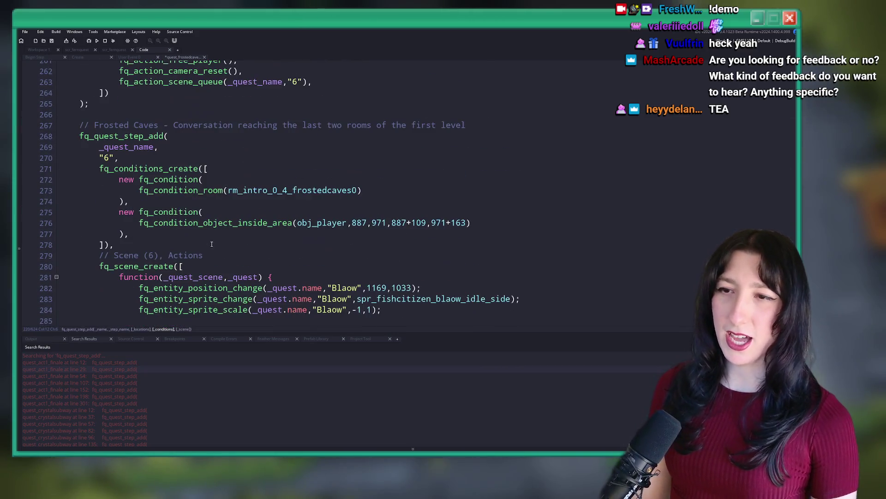
left_click(198, 152)
key("Return")
scroll(198, 152, "down", 4)
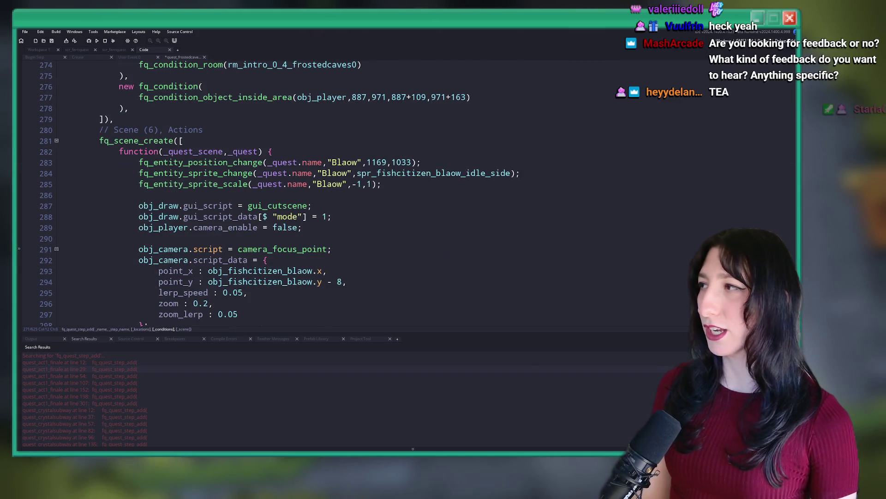
scroll(202, 249, "down", 10)
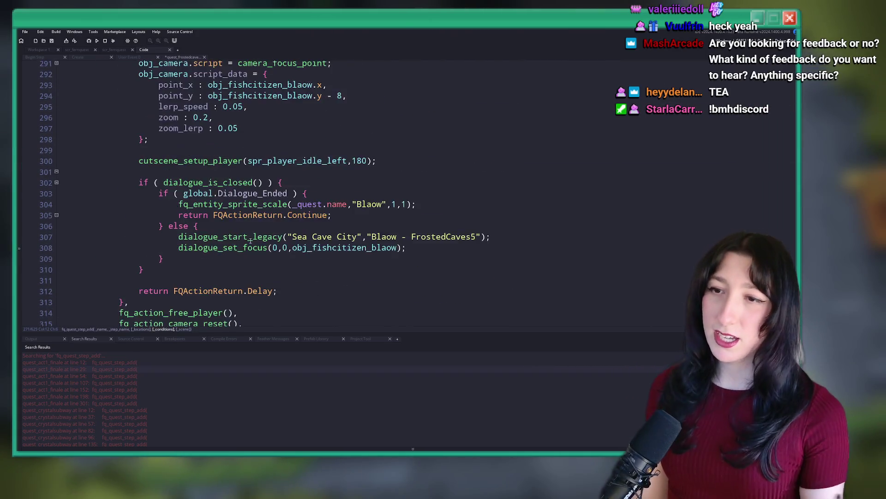
key("Return")
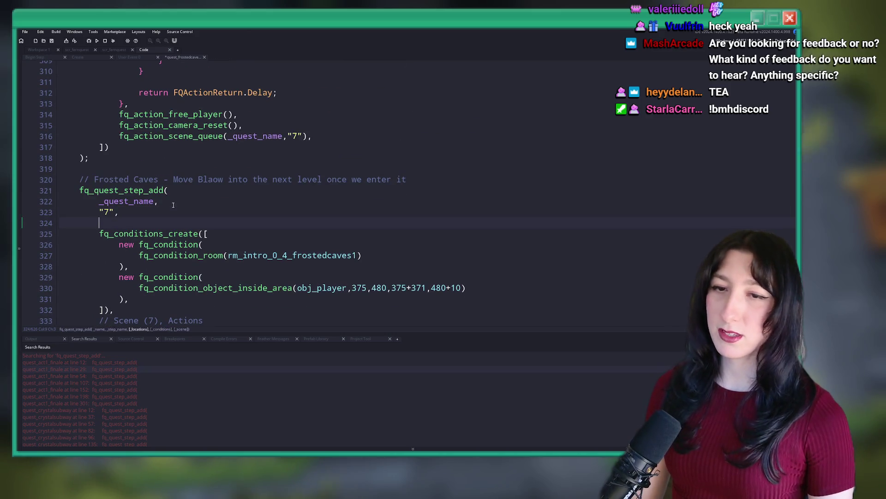
type("[],")
Add [], after step name "10" and close quest_frostedcaves, opening quest_crystalsubway
scroll(168, 194, "down", 4)
scroll(164, 182, "down", 12)
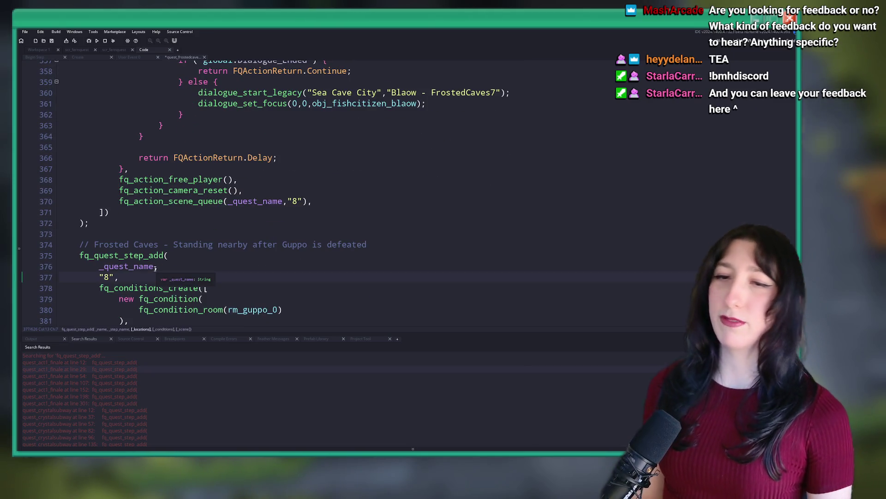
scroll(315, 208, "down", 5)
scroll(315, 208, "down", 16)
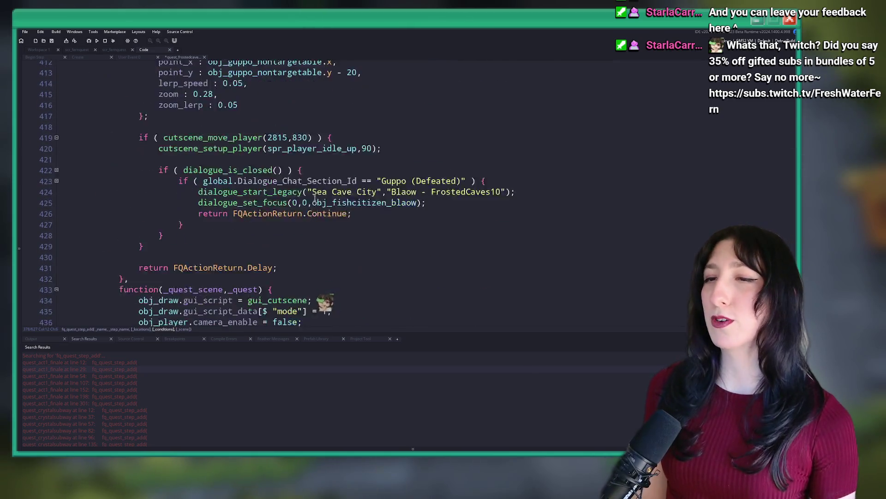
scroll(249, 211, "down", 11)
scroll(268, 207, "up", 3)
scroll(268, 206, "up", 19)
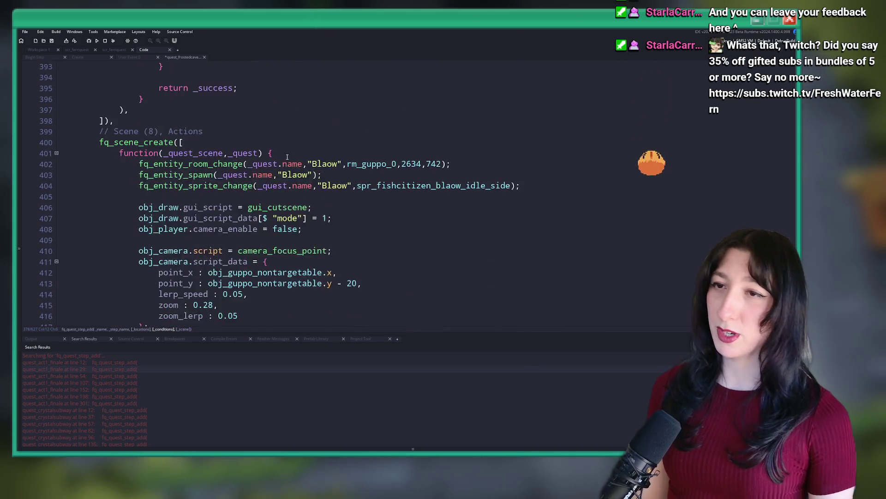
scroll(277, 176, "down", 18)
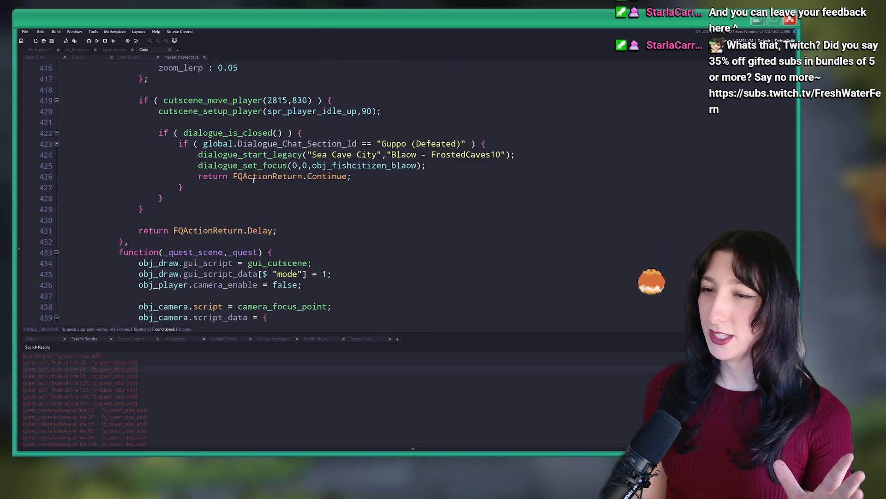
scroll(248, 207, "down", 7)
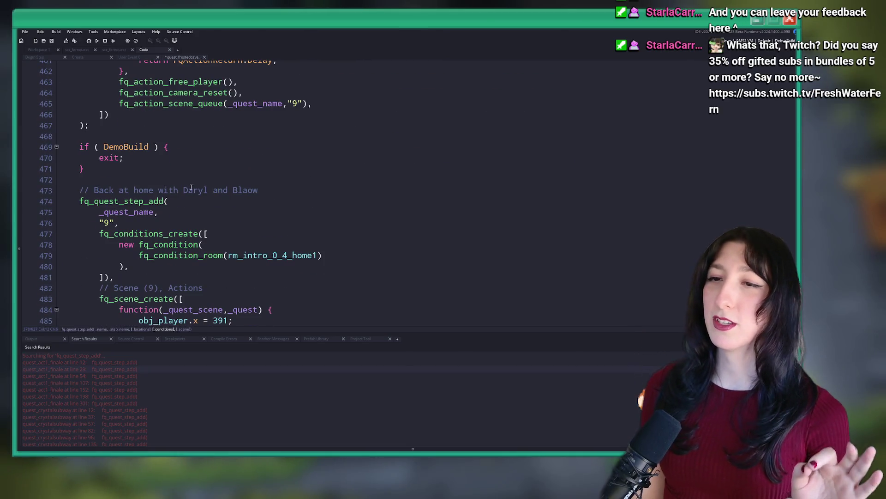
left_click(171, 221)
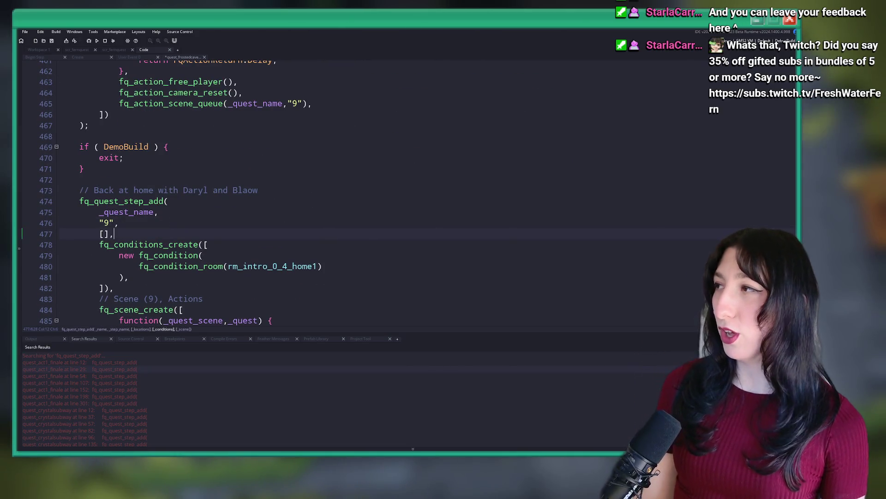
scroll(291, 203, "down", 4)
scroll(259, 185, "up", 2)
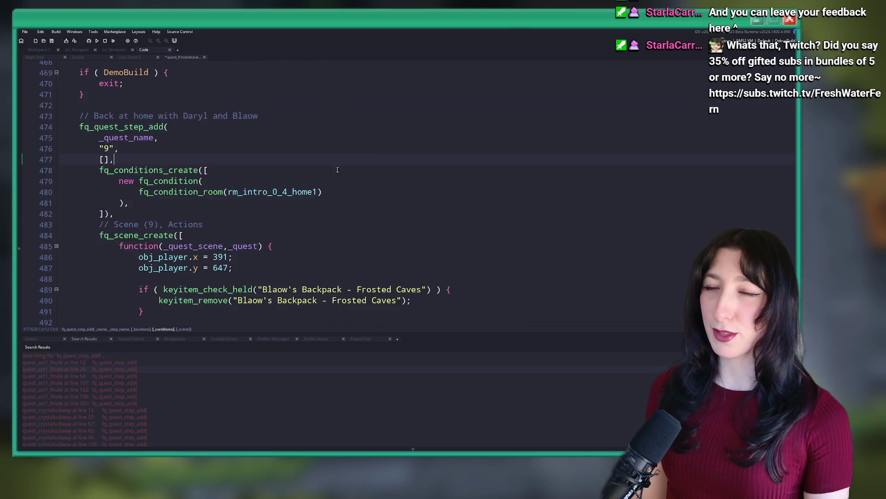
scroll(233, 165, "down", 7)
scroll(234, 165, "down", 7)
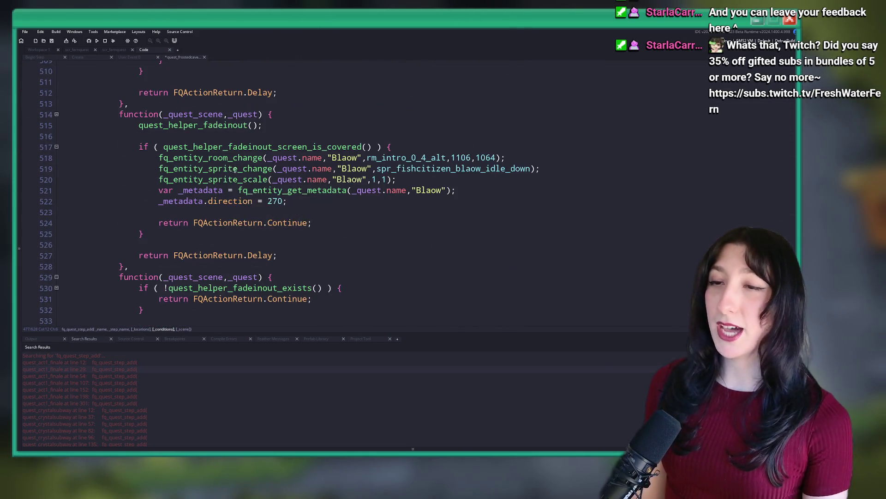
scroll(230, 177, "down", 13)
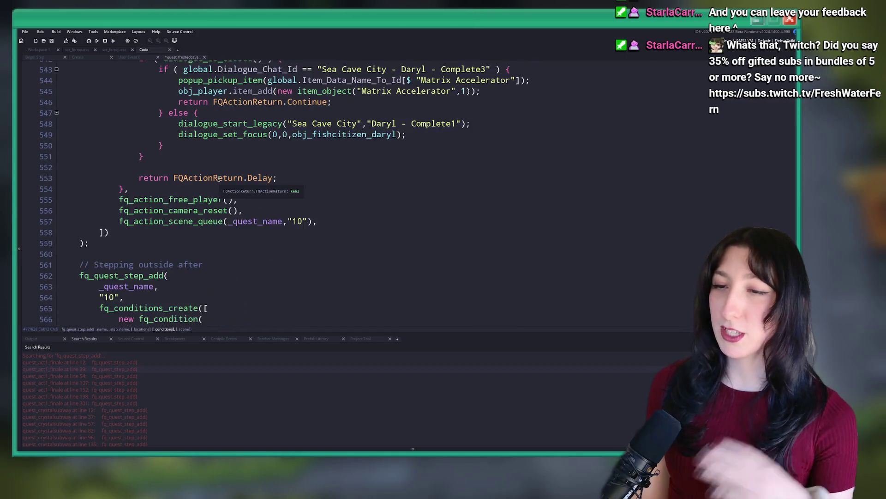
key("Return")
type("[],")
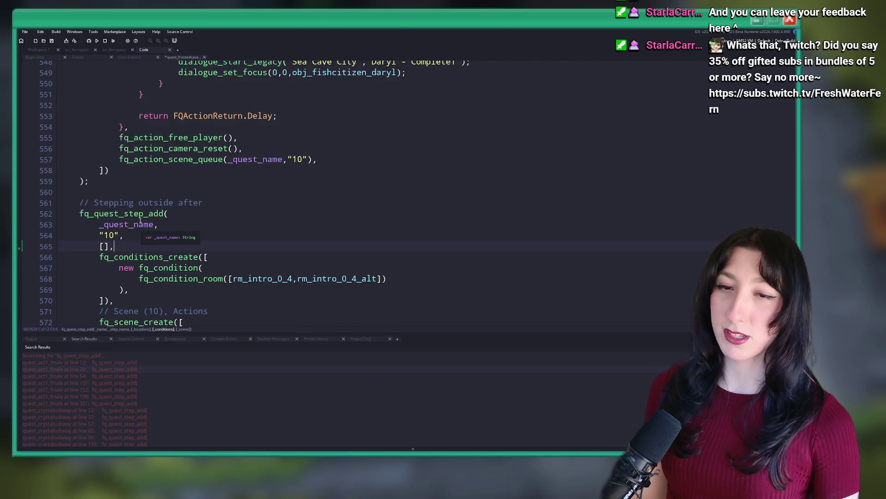
scroll(184, 217, "down", 5)
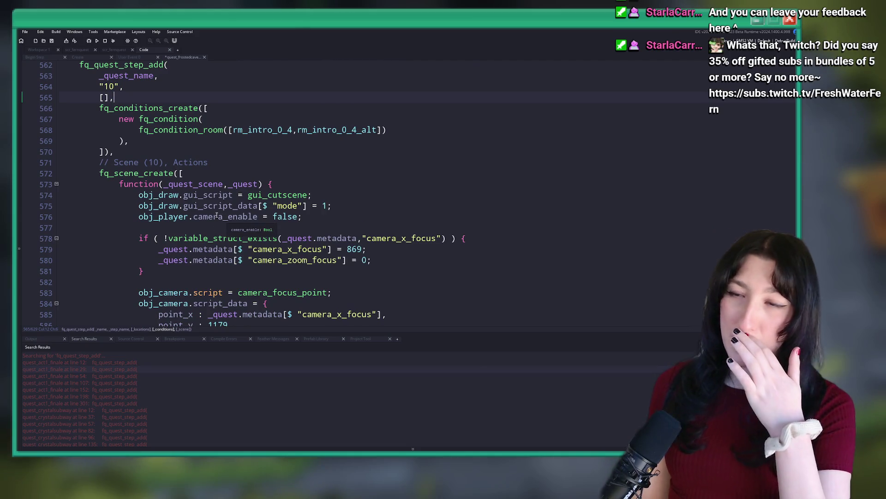
scroll(223, 221, "down", 14)
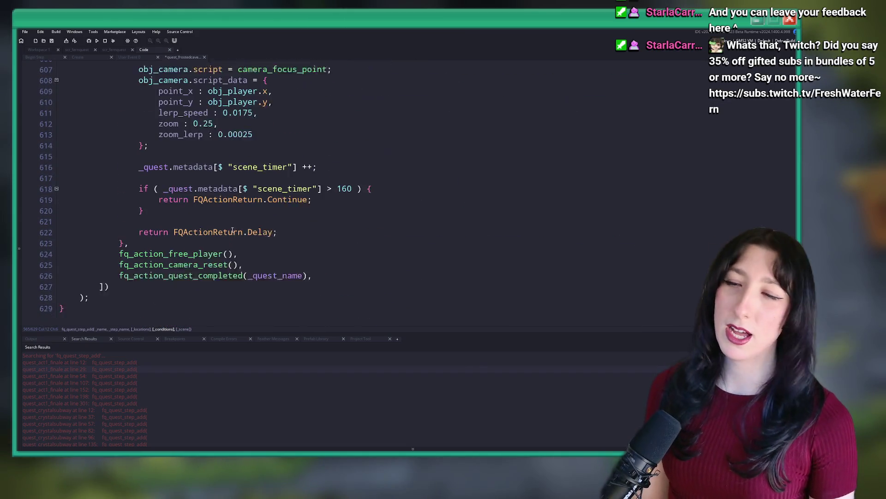
scroll(226, 217, "up", 14)
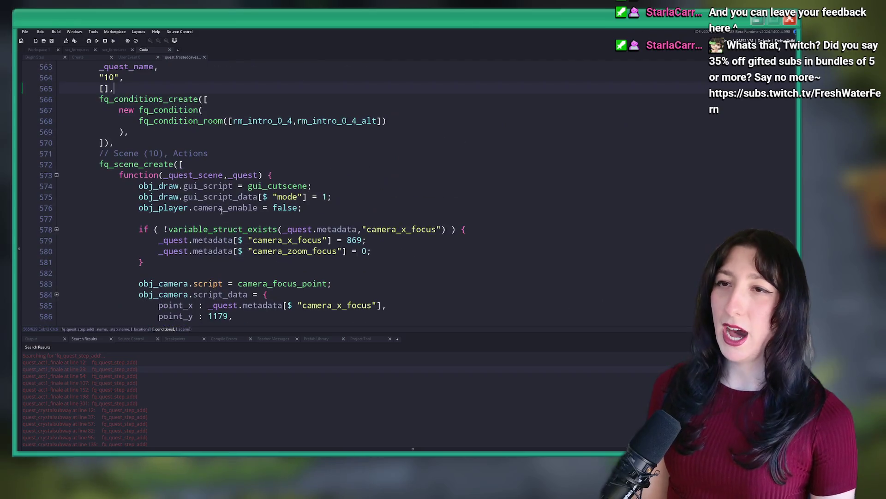
scroll(221, 210, "up", 5)
middle_click(179, 57)
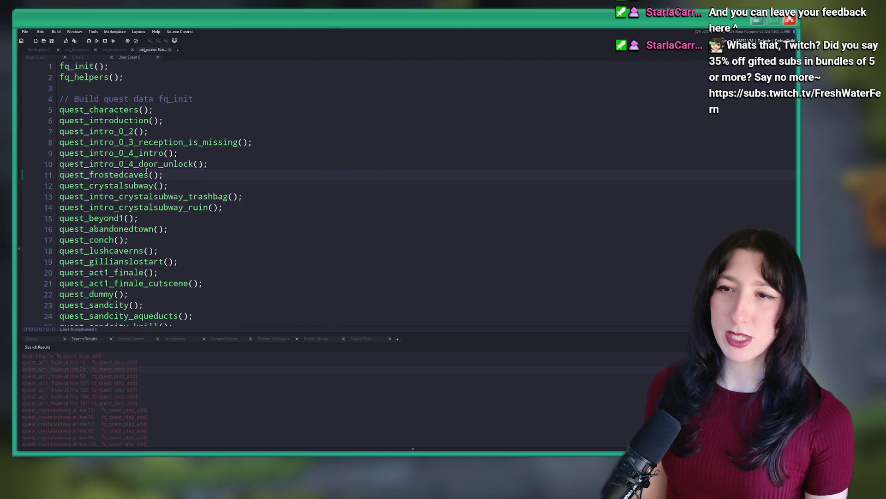
middle_click(131, 185)
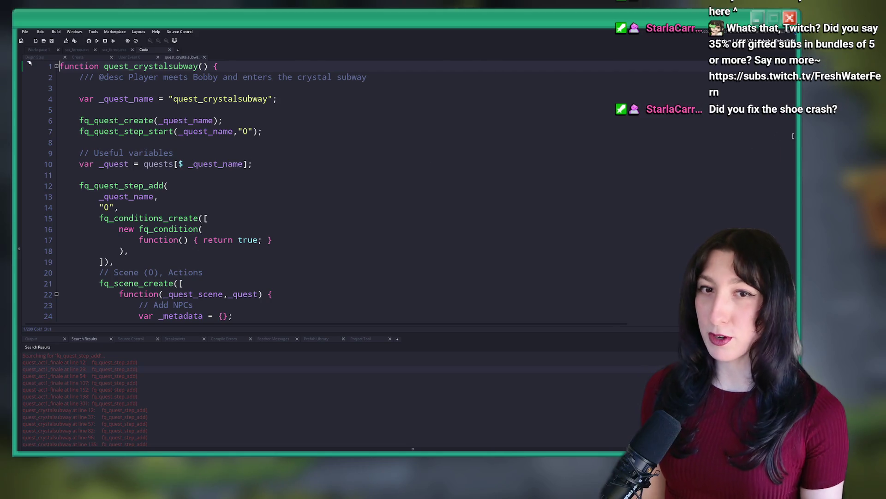
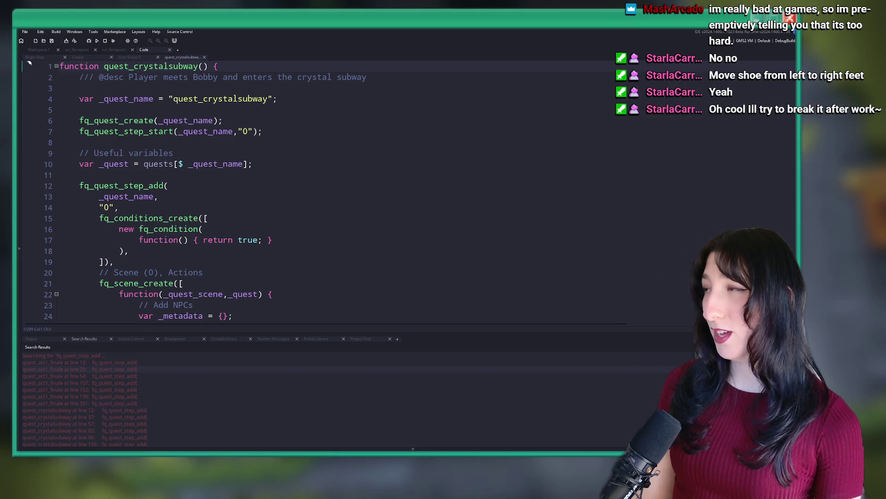
Switch from the quest_crystalsubway script to the browser's Twitch subscription page
key("alt+Tab")
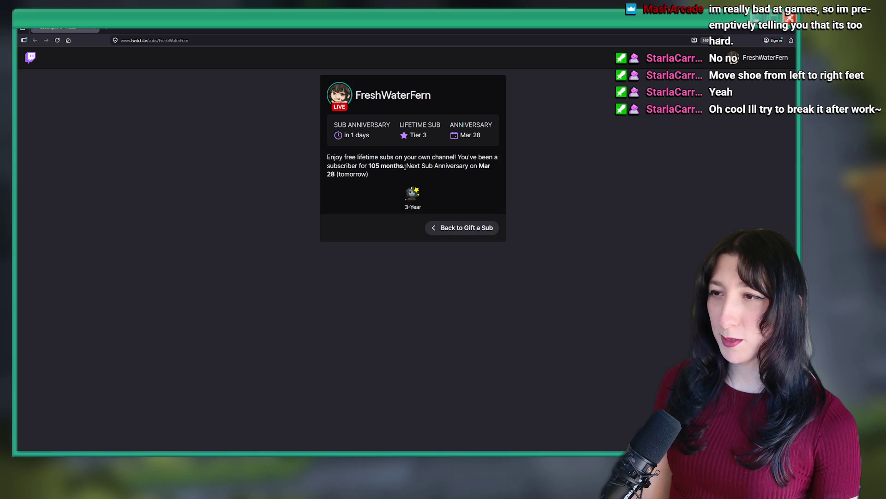
left_click_drag(390, 168, 369, 165)
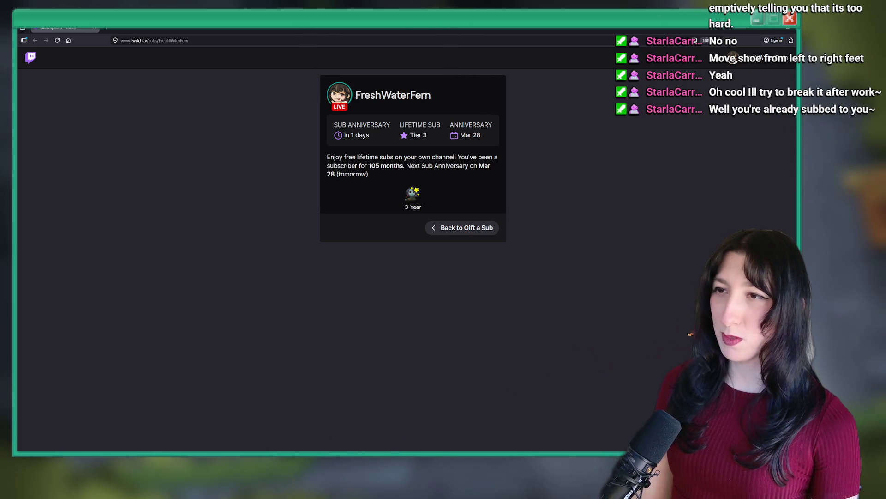
key("alt+Tab")
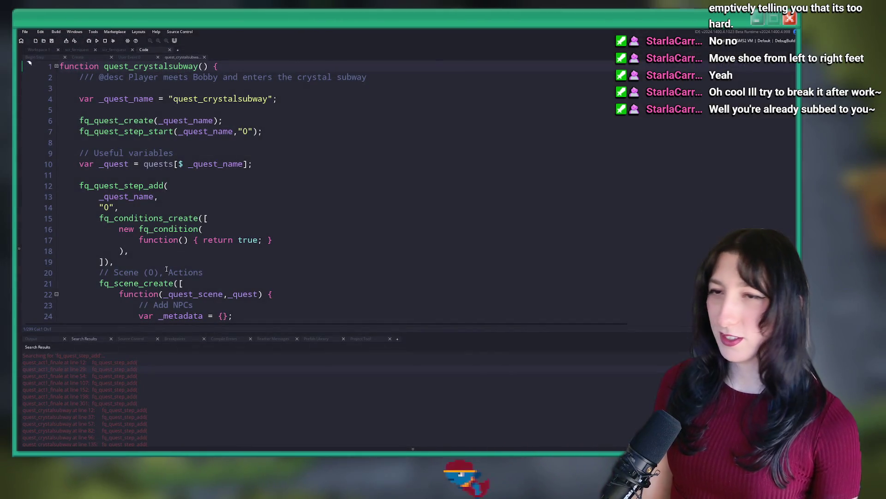
Break new lines after the "0", "1" and "1.5" step names, adding an empty [], argument
scroll(245, 165, "down", 1)
left_click(257, 171)
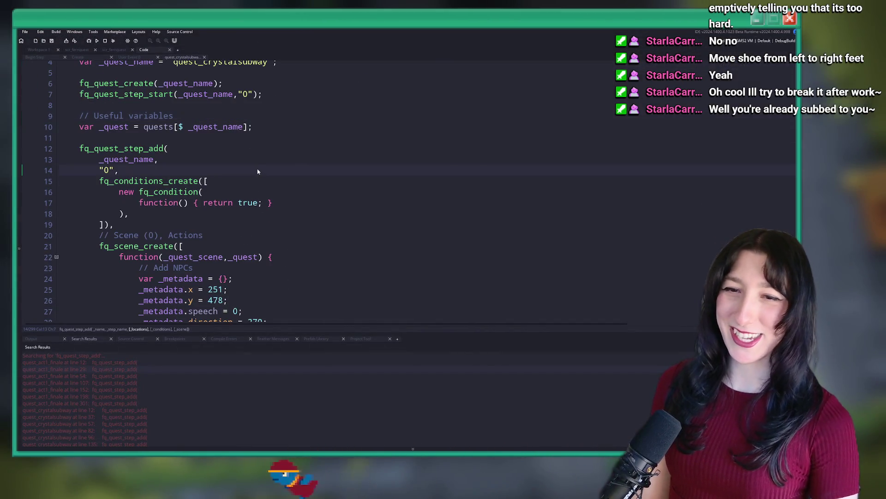
key("Return")
scroll(257, 185, "down", 2)
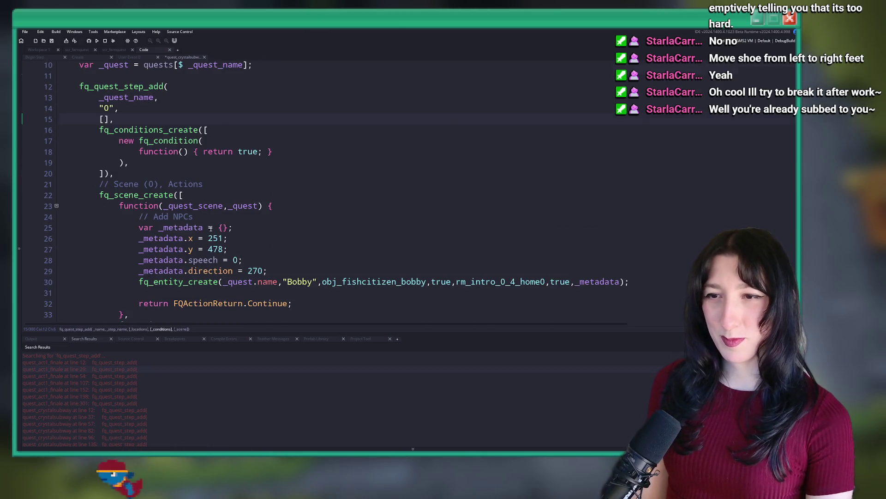
scroll(210, 227, "down", 9)
left_click(201, 107)
key("Return")
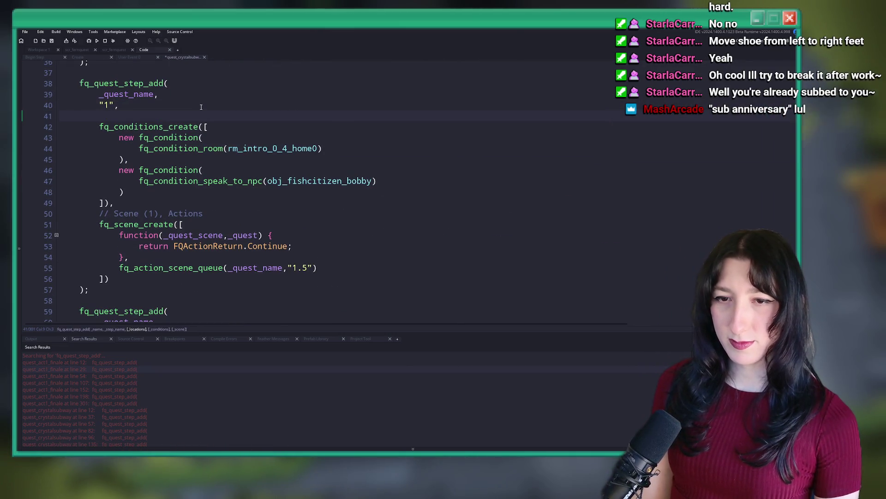
type("[],")
scroll(201, 138, "down", 4)
left_click(128, 245)
key("Return")
type("[],")
Insert an empty [], argument line after the "2" and "3" step names
scroll(164, 220, "down", 2)
scroll(164, 220, "down", 2)
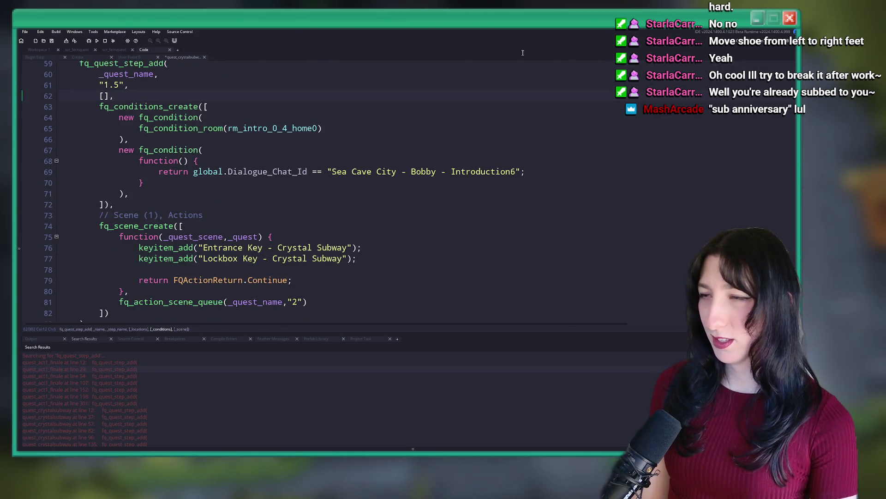
scroll(187, 246, "down", 4)
key("Return")
scroll(156, 224, "down", 2)
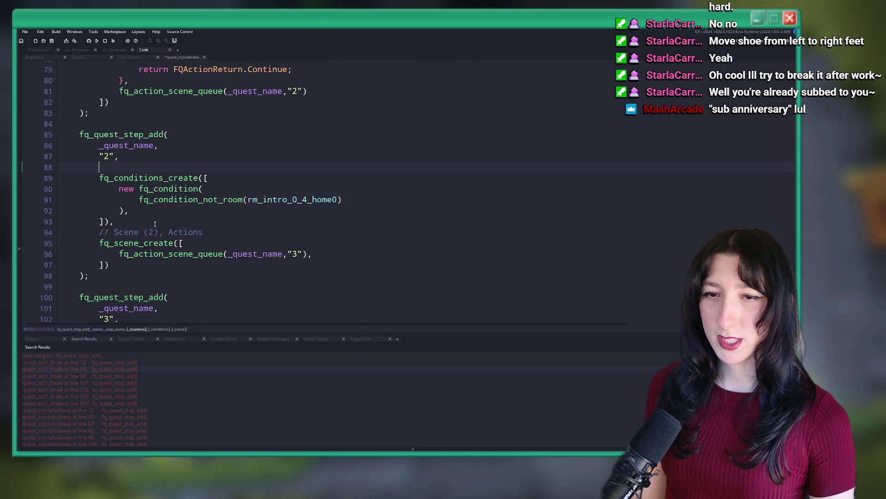
type("[],")
scroll(109, 247, "down", 2)
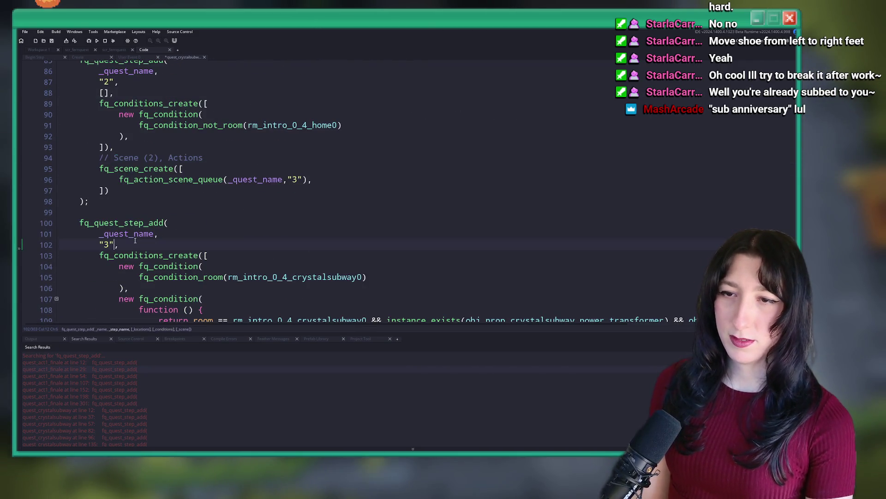
key("Return")
scroll(161, 233, "down", 5)
scroll(162, 224, "down", 10)
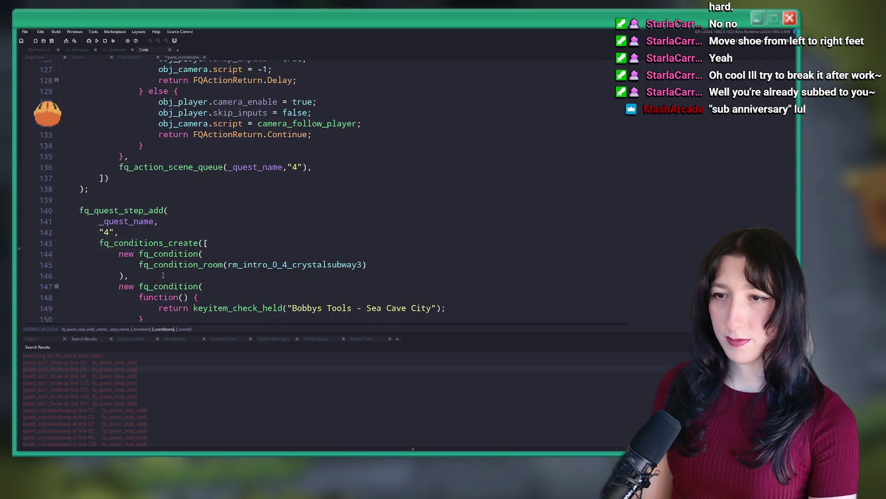
Add empty [], argument lines after the "4" and "5" step names
left_click(207, 146)
key("Return")
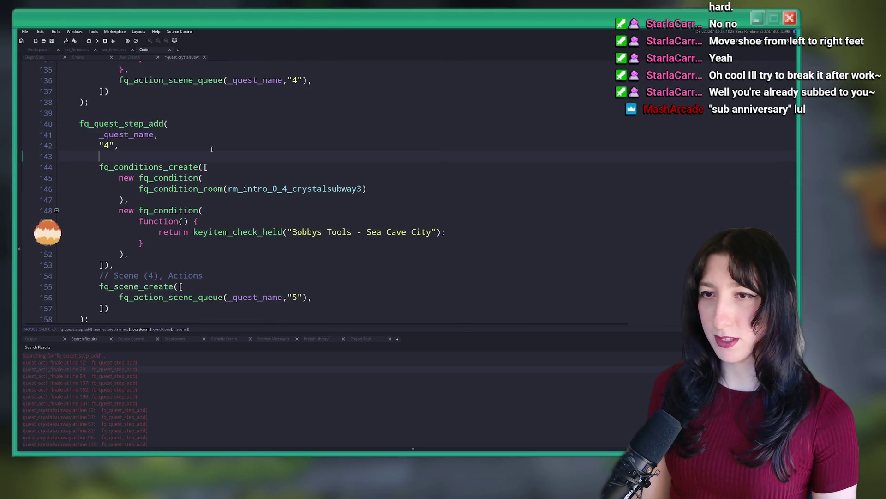
type("[],")
scroll(194, 162, "down", 6)
left_click(170, 181)
key("Return")
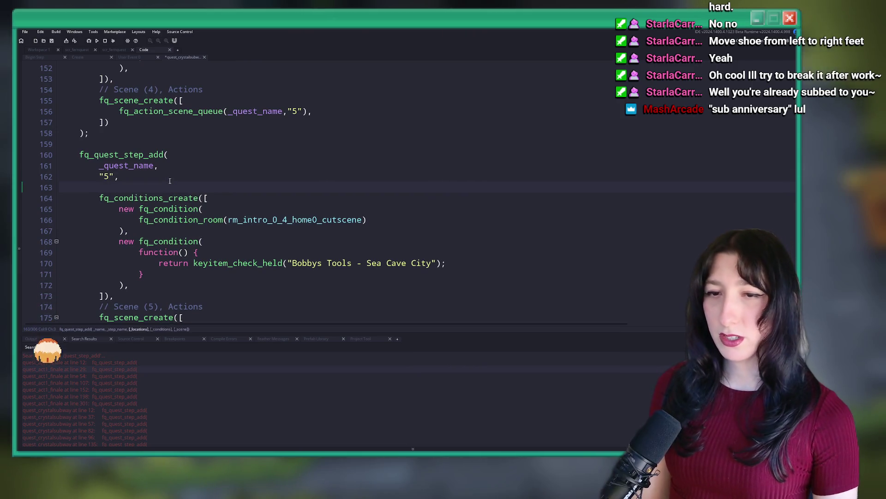
type("[],")
scroll(186, 134, "down", 15)
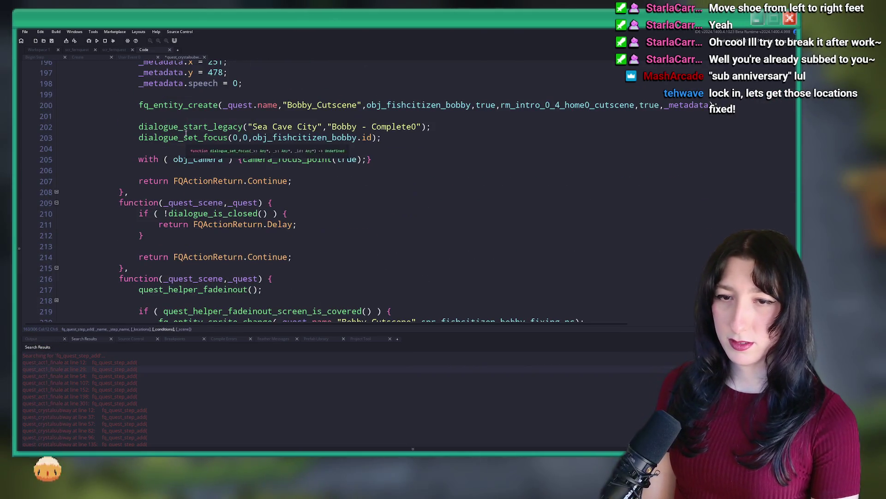
scroll(179, 208, "down", 20)
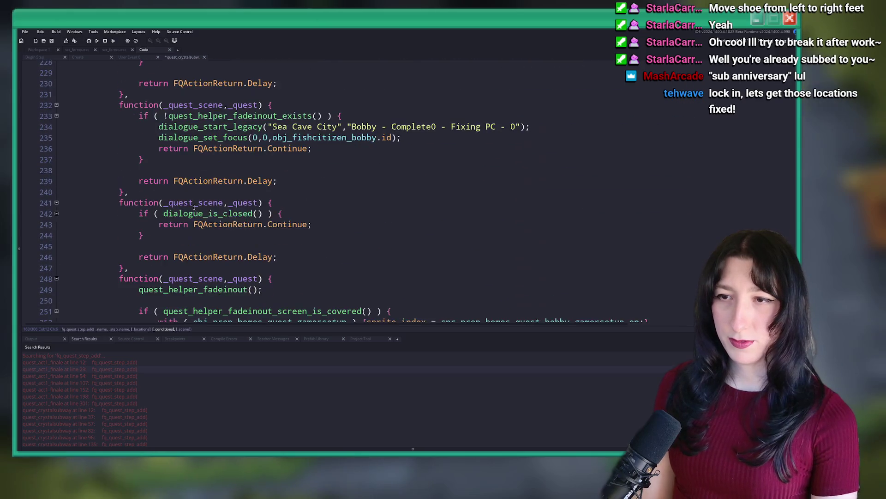
scroll(195, 199, "down", 7)
scroll(185, 203, "up", 16)
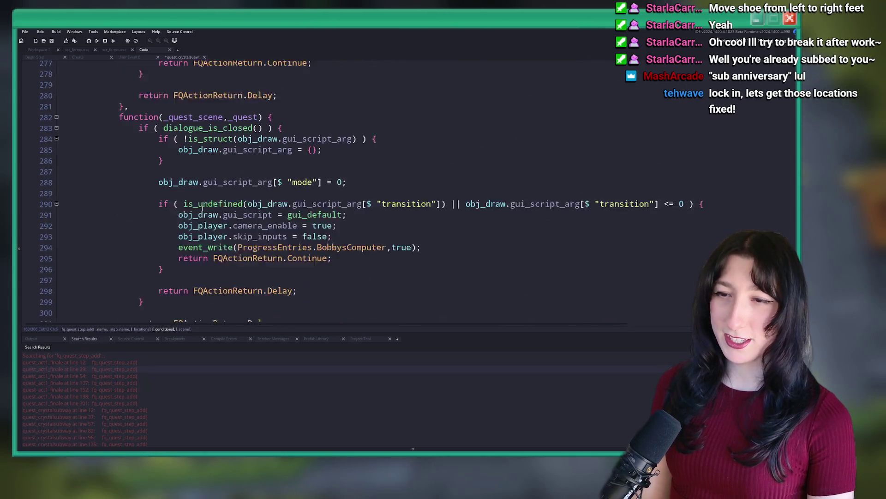
scroll(170, 207, "up", 20)
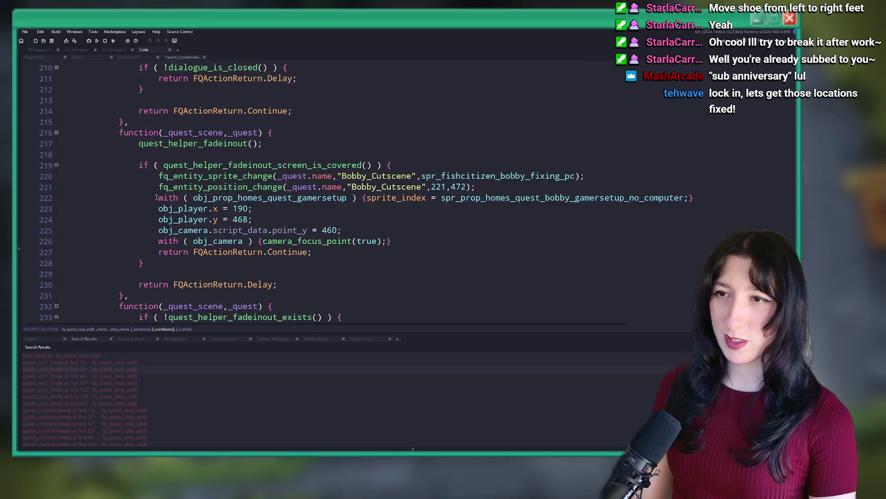